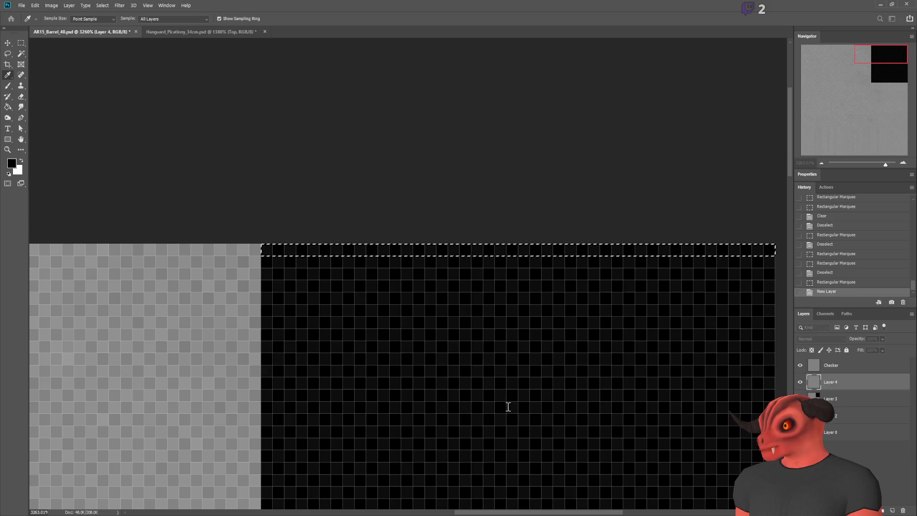
# Fill the selected 1px strip along the texture's top edge with light grey, hiding the black layer.
pyautogui.press('g')
pyautogui.click(293, 252)
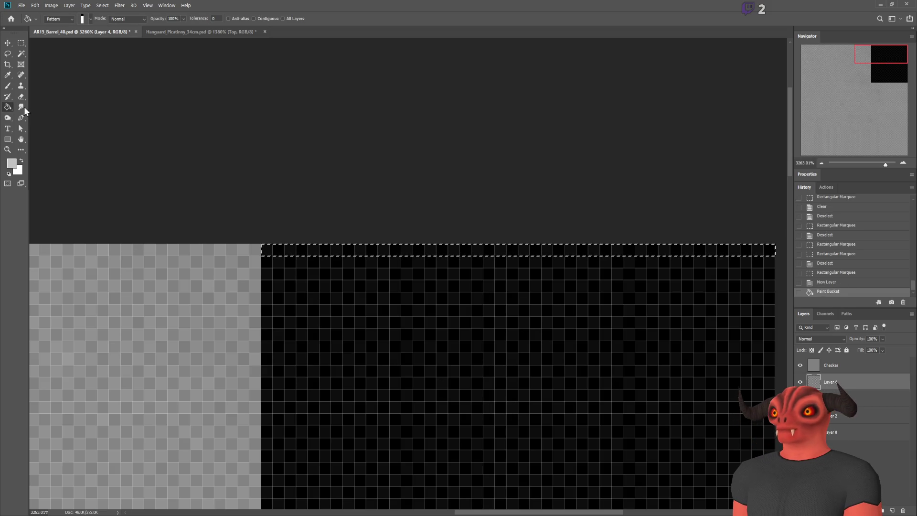
pyautogui.hotkey('ctrl', ',')
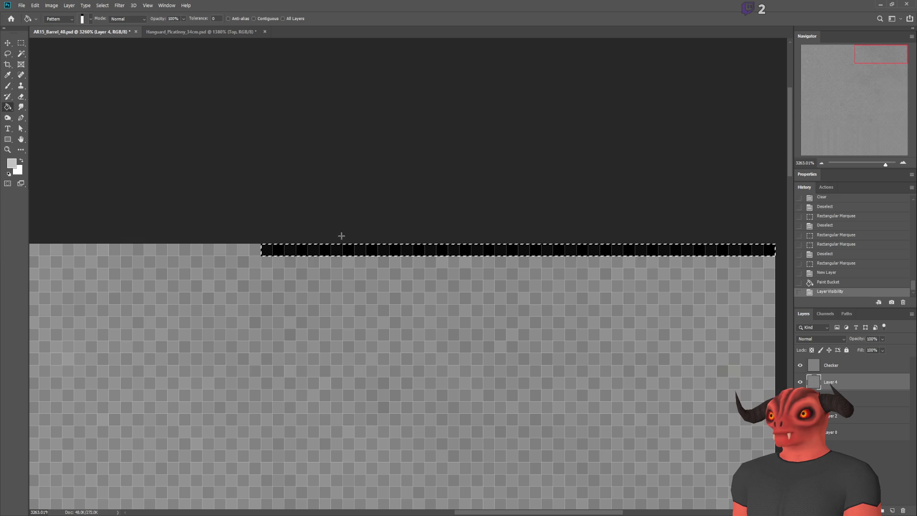
pyautogui.click(312, 249)
pyautogui.hotkey('ctrl', 'd')
# Select the strip just below and fill it with a sampled darker grey.
pyautogui.press('m')
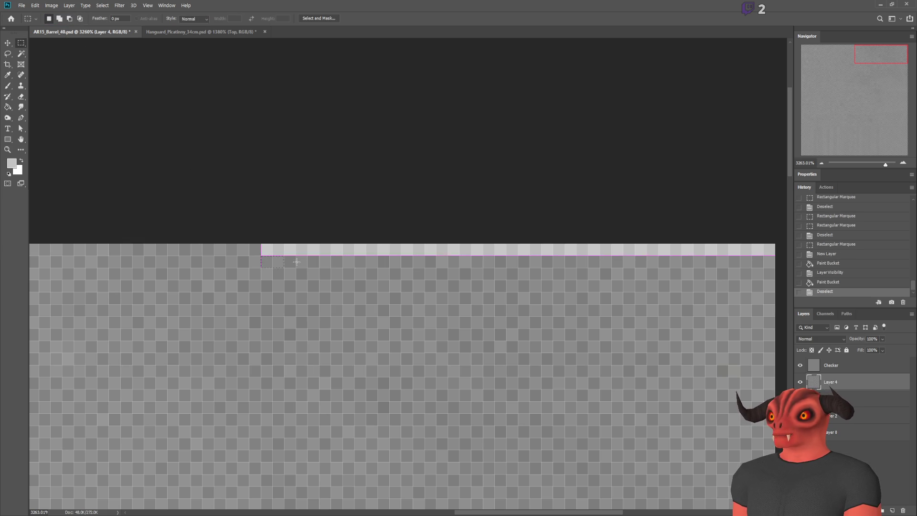
pyautogui.hscroll(5, 721, 269)
pyautogui.moveTo(674, 260); pyautogui.dragTo(674, 261)
pyautogui.keyDown('alt'); pyautogui.scroll(2, 139, 231); pyautogui.keyUp('alt')
pyautogui.press('g')
pyautogui.press('i')
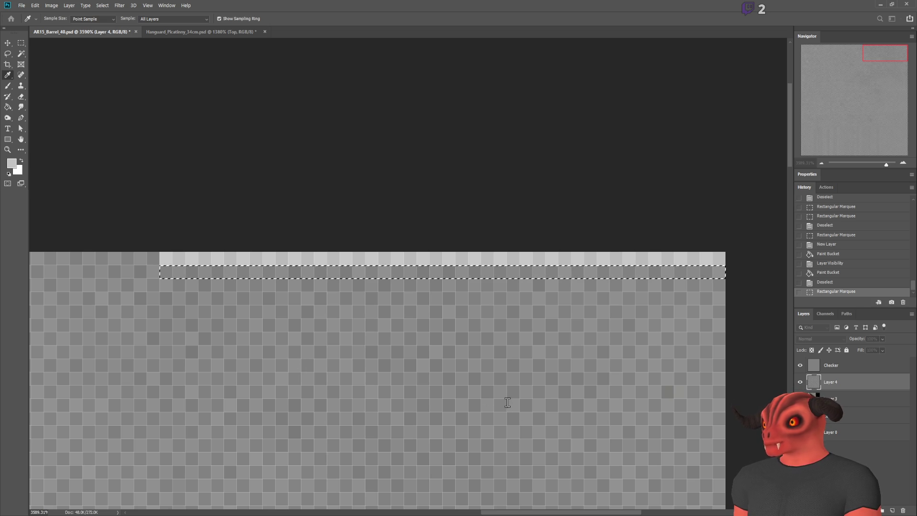
pyautogui.press('g')
pyautogui.click(331, 271)
pyautogui.hotkey('ctrl', 'd')
pyautogui.keyDown('alt'); pyautogui.scroll(-3, 214, 232); pyautogui.keyUp('alt')
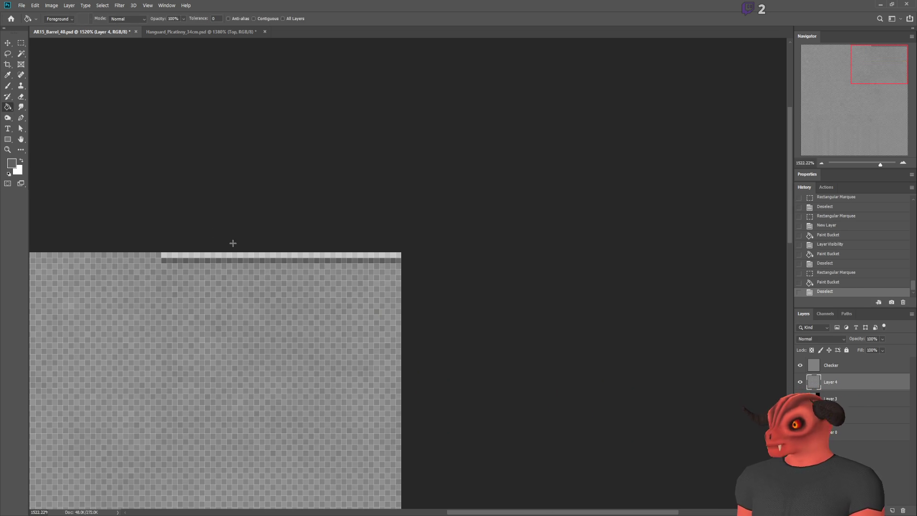
# Duplicate the stripe layer, shift the copy down two pixels and merge it back.
pyautogui.press('m')
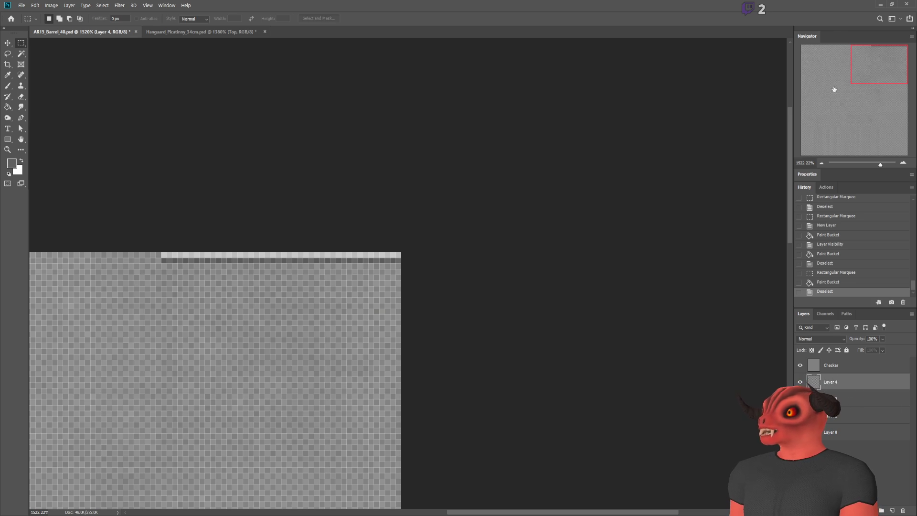
pyautogui.hotkey('ctrl', 'j')
pyautogui.press('v')
pyautogui.press('Down')
pyautogui.press('Down')
pyautogui.hotkey('ctrl', 'e')
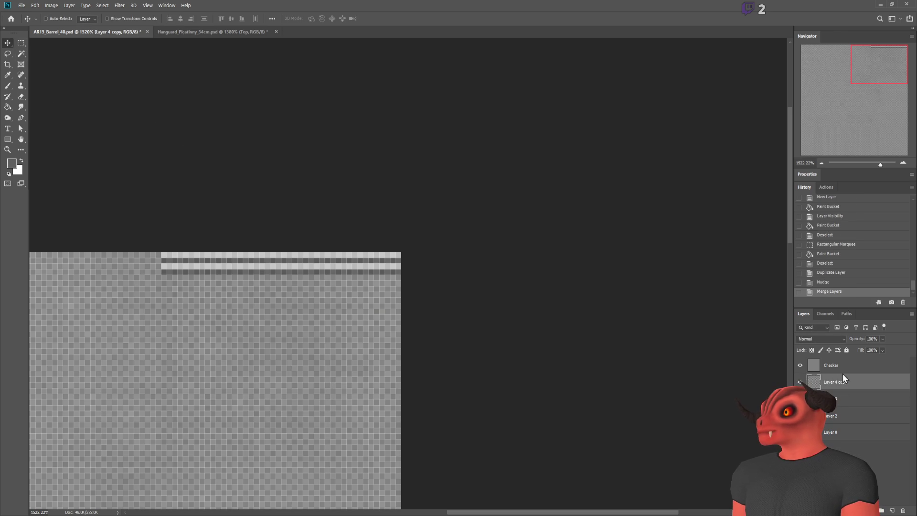
# Repeatedly duplicate, move down and merge the stripe layer into a tall striped block.
pyautogui.hotkey('ctrl', 'j')
pyautogui.moveTo(502, 339); pyautogui.dragTo(495, 362)
pyautogui.hotkey('ctrl', 'e')
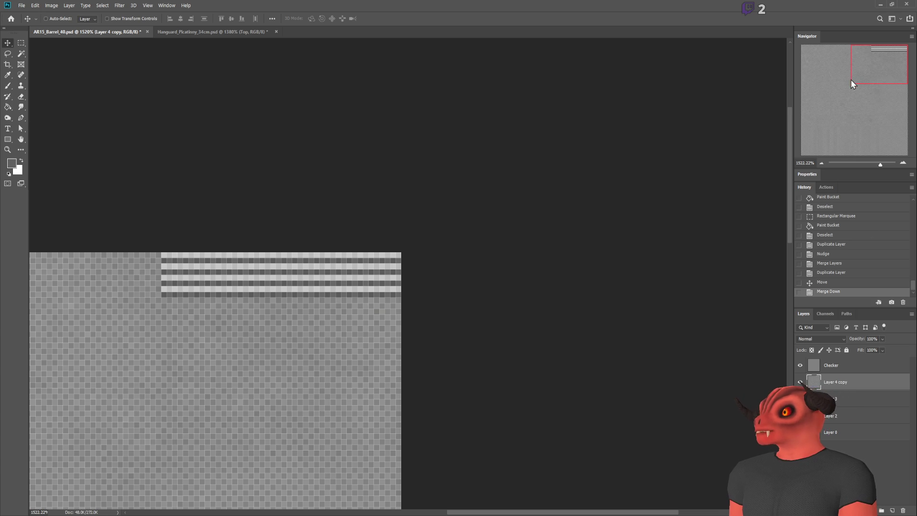
pyautogui.hotkey('ctrl', 'j')
pyautogui.moveTo(530, 323); pyautogui.dragTo(530, 369)
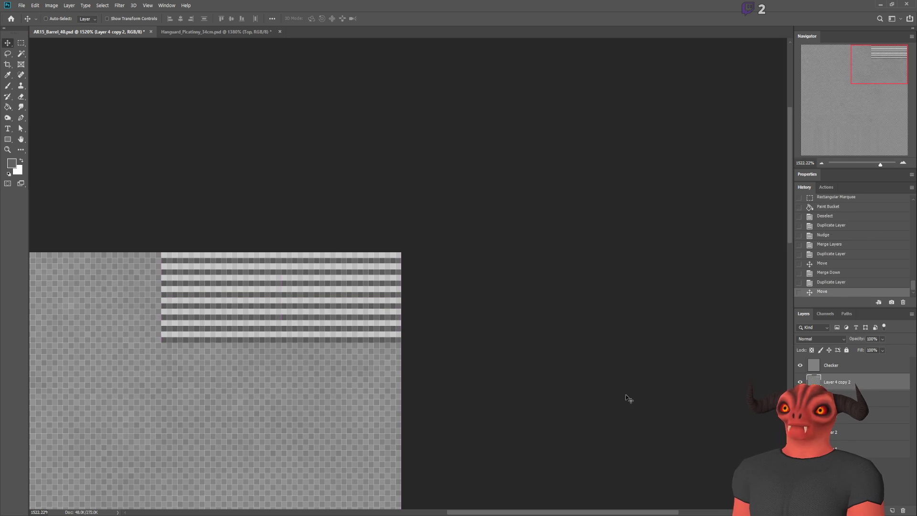
pyautogui.hotkey('ctrl', 'e')
pyautogui.hotkey('ctrl', 'j')
pyautogui.moveTo(287, 320); pyautogui.dragTo(287, 410)
pyautogui.keyDown('alt'); pyautogui.scroll(-2, 509, 377); pyautogui.keyUp('alt')
pyautogui.scroll(-3, 509, 377)
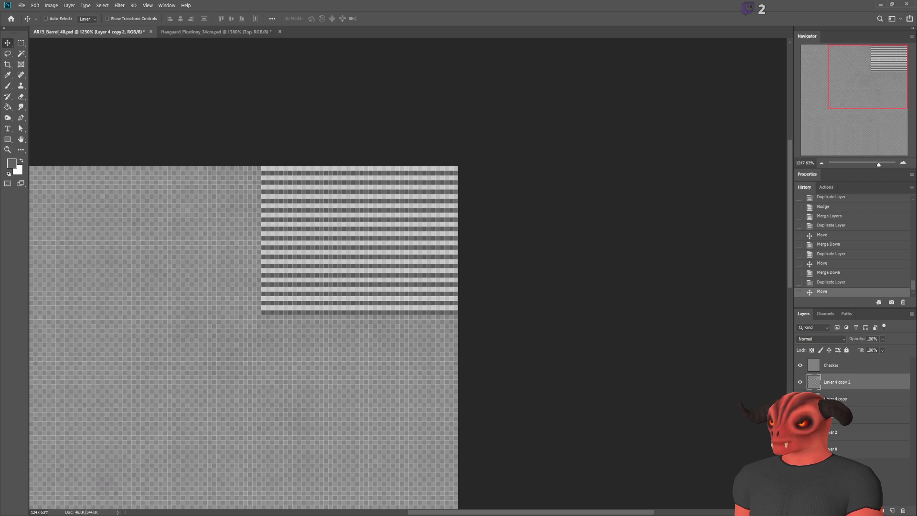
pyautogui.click(801, 416)
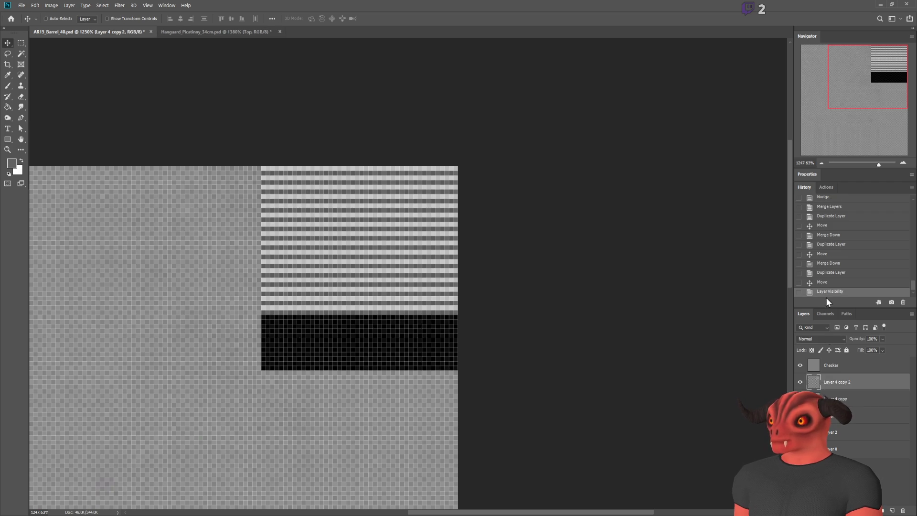
pyautogui.hotkey('ctrl', 'j')
pyautogui.moveTo(322, 225); pyautogui.dragTo(328, 305)
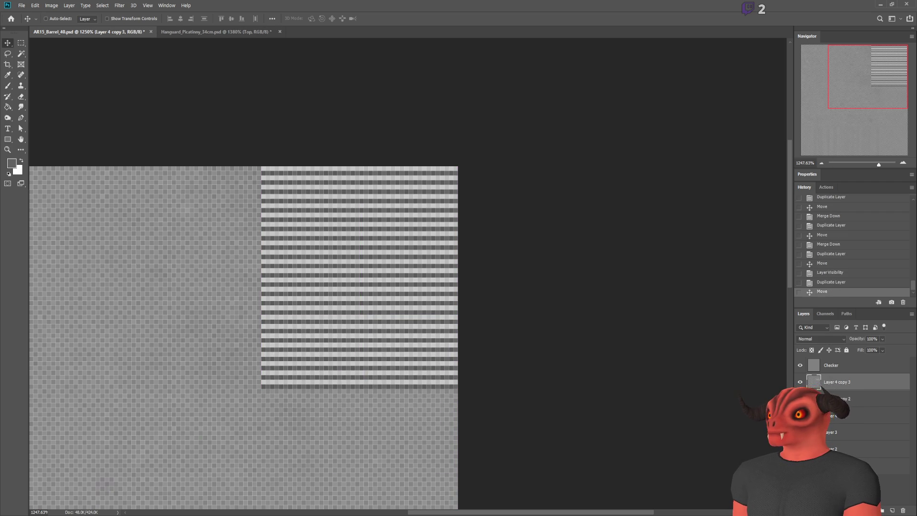
pyautogui.hotkey('ctrl', 'e')
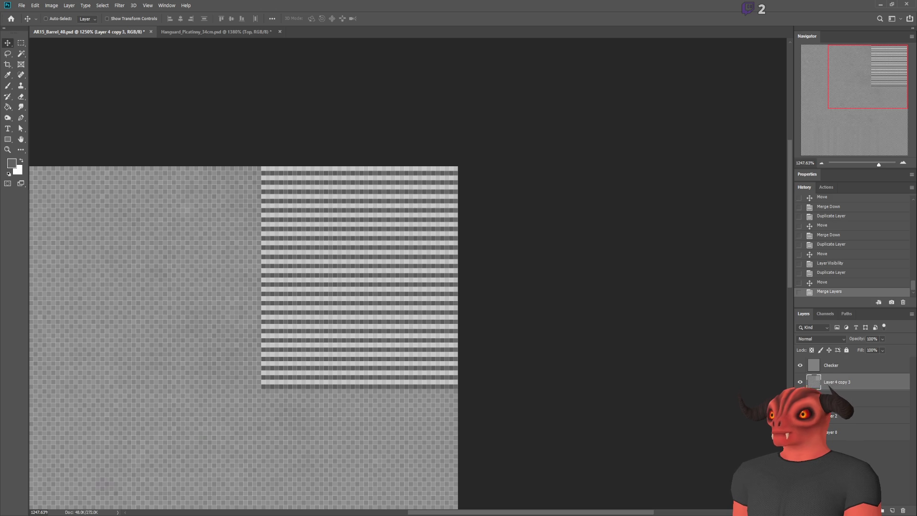
# Delete the stripe rows along the block's bottom and save the barrel texture.
pyautogui.moveTo(832, 399); pyautogui.dragTo(831, 376)
pyautogui.press('m')
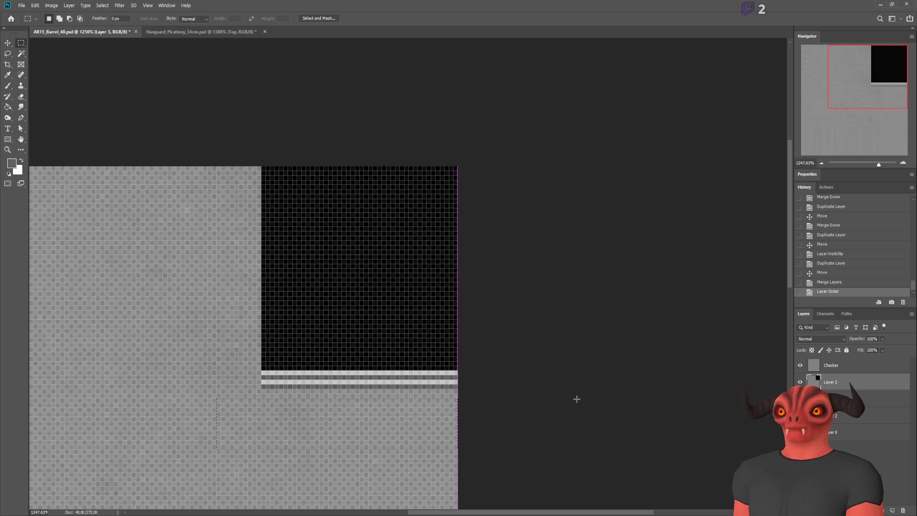
pyautogui.click(583, 372)
pyautogui.moveTo(450, 374); pyautogui.dragTo(257, 393)
pyautogui.click(849, 398)
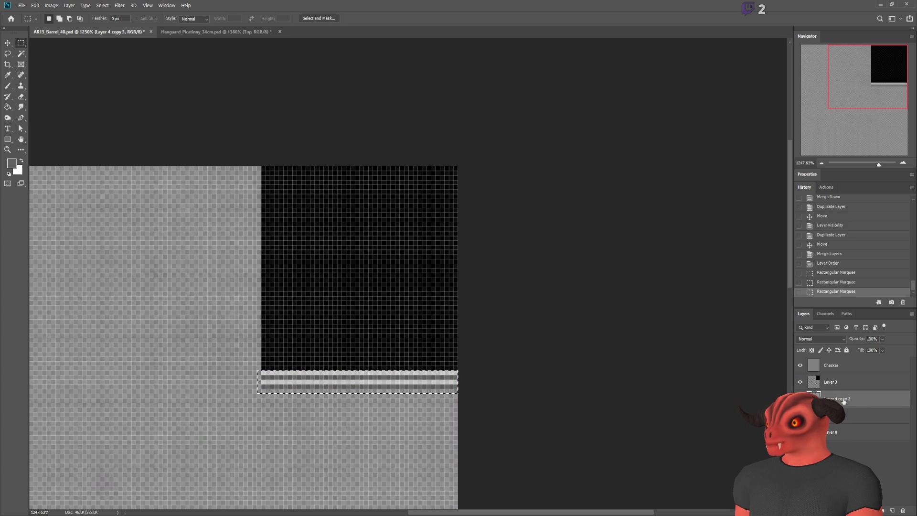
pyautogui.press('Delete')
pyautogui.click(801, 382)
pyautogui.hotkey('ctrl', 'd')
pyautogui.hotkey('ctrl', 's')
pyautogui.keyDown('alt'); pyautogui.scroll(-3, 254, 338); pyautogui.keyUp('alt')
pyautogui.keyDown('alt'); pyautogui.scroll(2, 246, 365); pyautogui.keyUp('alt')
# Reload the barrel texture from disk in Blender and look into the muzzle end.
pyautogui.hotkey('alt', 'Tab')
pyautogui.rightClick(169, 262)
pyautogui.click(170, 263)
pyautogui.moveTo(592, 268)
pyautogui.mouseDown(button='middle')
pyautogui.moveTo(717, 242)
pyautogui.moveTo(681, 266)
pyautogui.moveTo(568, 280)
pyautogui.mouseUp(button='middle')
pyautogui.scroll(3, 584, 291)
pyautogui.scroll(3, 588, 300)
pyautogui.scroll(2, 588, 304)
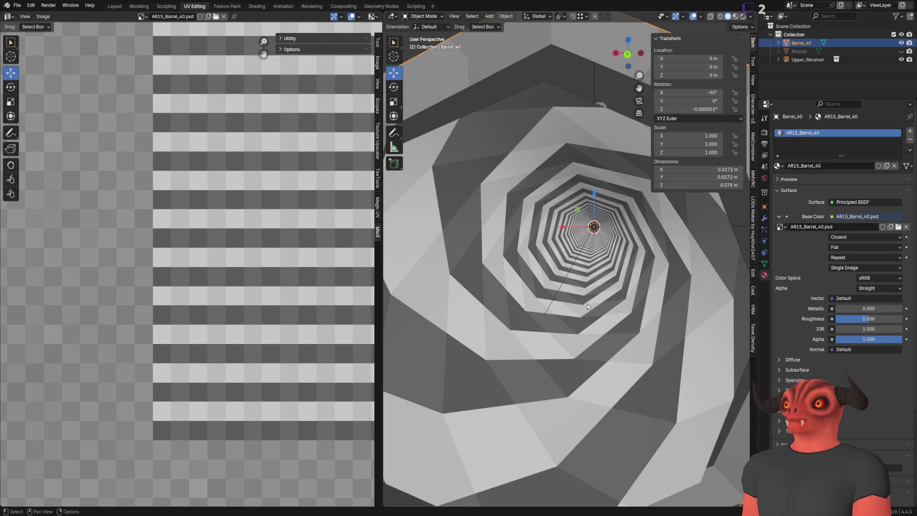
# Frame Barrel_40 and orbit through the bore and along its length to inspect the stripes.
pyautogui.press('KP_Decimal')
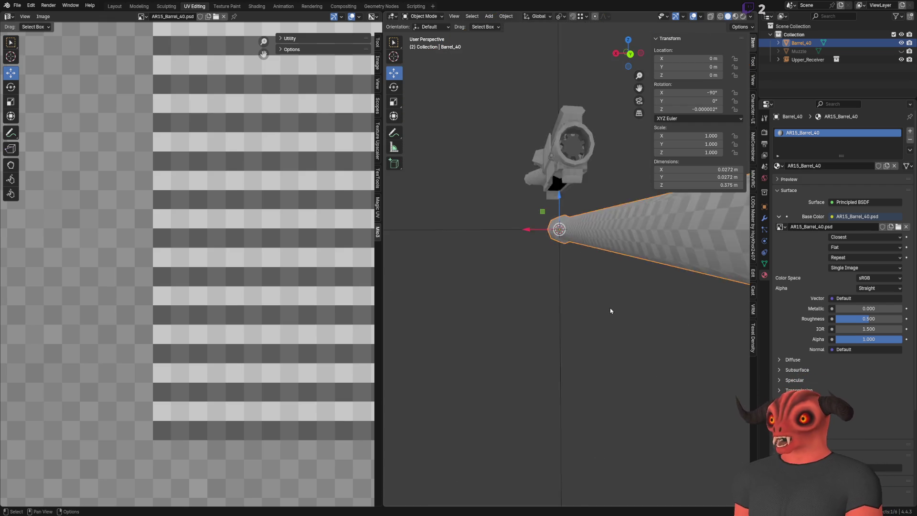
pyautogui.moveTo(550, 332); pyautogui.dragTo(549, 312, button='middle')
pyautogui.scroll(5, 549, 311)
pyautogui.scroll(3, 553, 327)
pyautogui.scroll(-8, 561, 330)
pyautogui.scroll(5, 633, 346)
pyautogui.scroll(-4, 665, 338)
pyautogui.scroll(2, 621, 342)
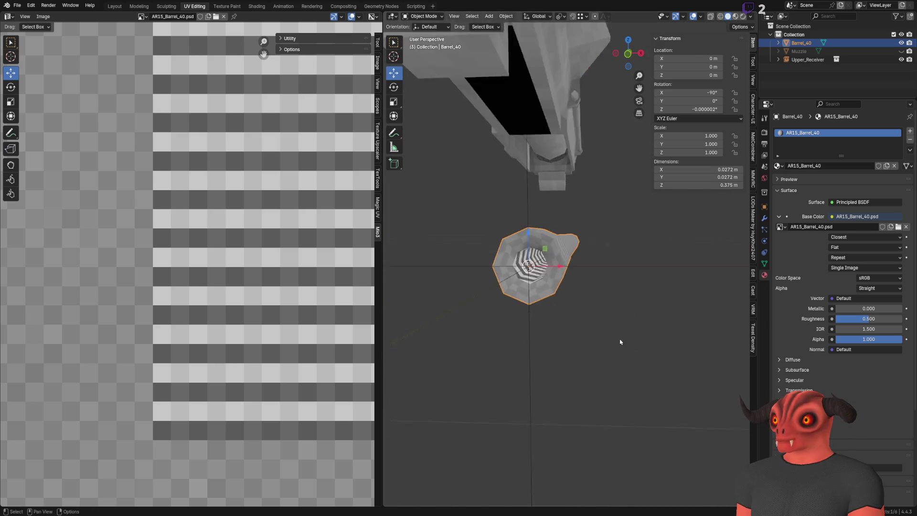
pyautogui.scroll(4, 630, 339)
pyautogui.moveTo(631, 338)
pyautogui.mouseDown(button='middle')
pyautogui.moveTo(604, 339)
pyautogui.moveTo(529, 290)
pyautogui.moveTo(501, 255)
pyautogui.moveTo(541, 256)
pyautogui.moveTo(446, 262)
pyautogui.mouseUp(button='middle')
pyautogui.scroll(-5, 634, 353)
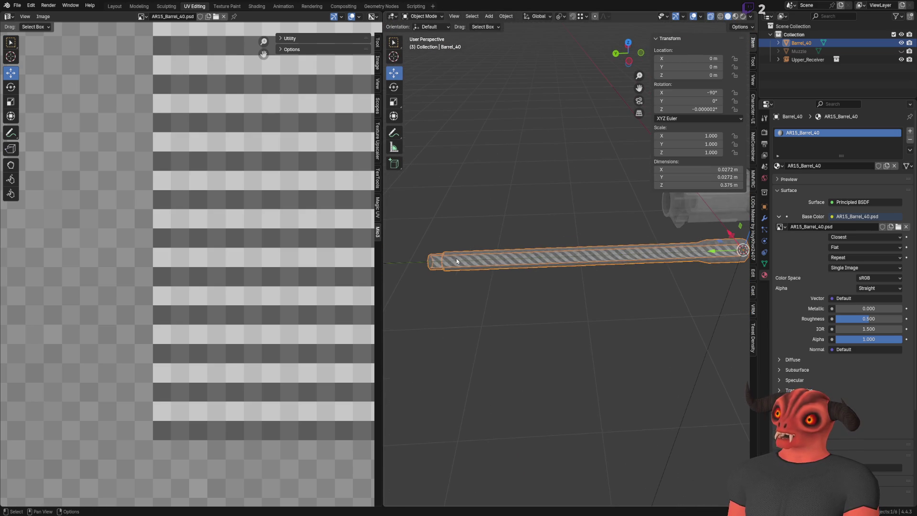
pyautogui.moveTo(637, 259)
pyautogui.mouseDown(button='middle')
pyautogui.moveTo(591, 357)
pyautogui.moveTo(583, 290)
pyautogui.mouseUp(button='middle')
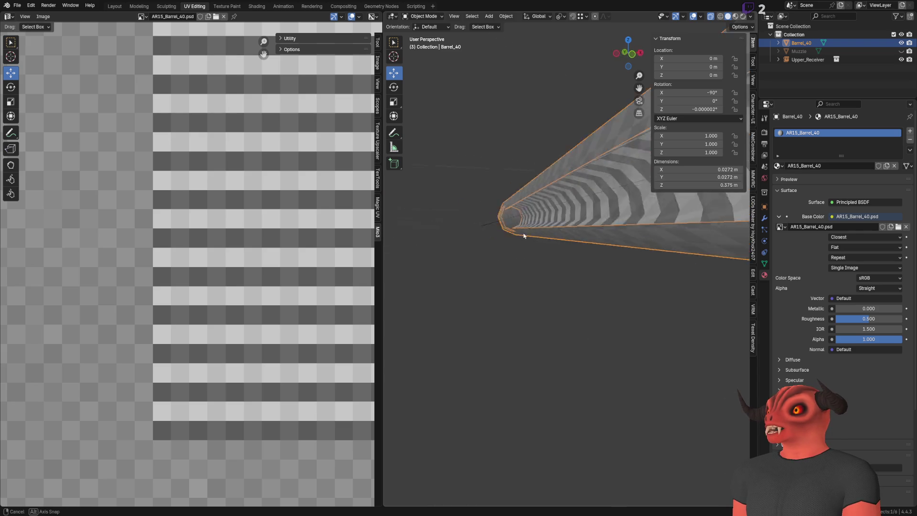
# Look down the barrel's bore in Blender and enter mesh editing with all faces selected.
pyautogui.moveTo(523, 236)
pyautogui.mouseDown(button='middle')
pyautogui.moveTo(518, 247)
pyautogui.moveTo(561, 307)
pyautogui.mouseUp(button='middle')
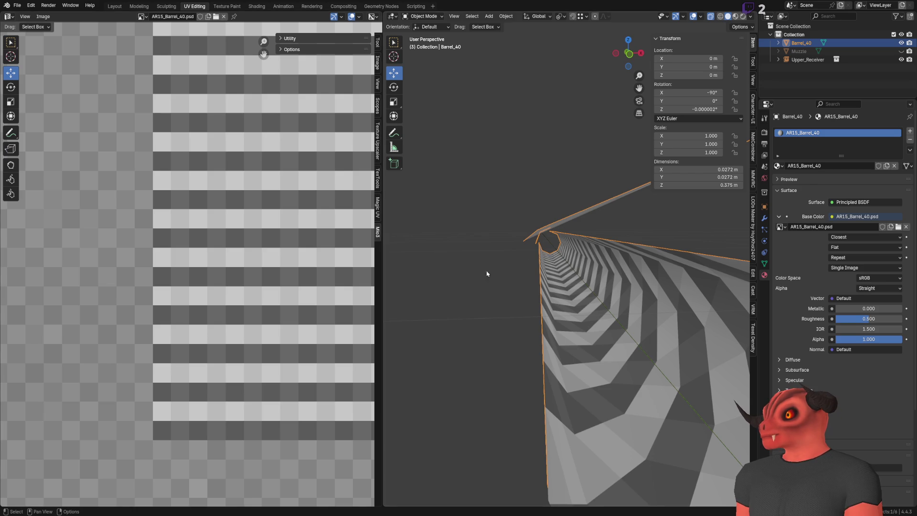
pyautogui.press('Tab')
pyautogui.scroll(-5, 31, 92)
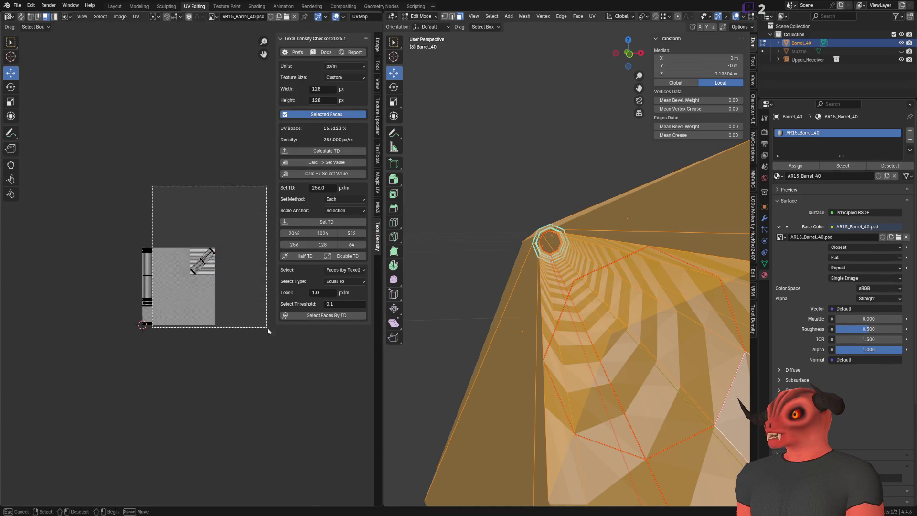
# Rotate the barrel's UV strip by -90° and leave mesh editing to preview.
pyautogui.click(11, 87)
pyautogui.scroll(5, 214, 298)
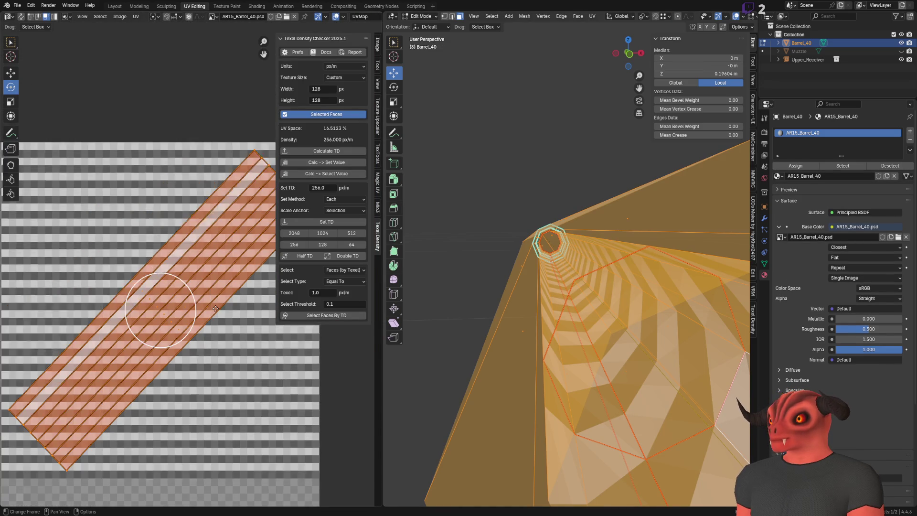
pyautogui.press('r')
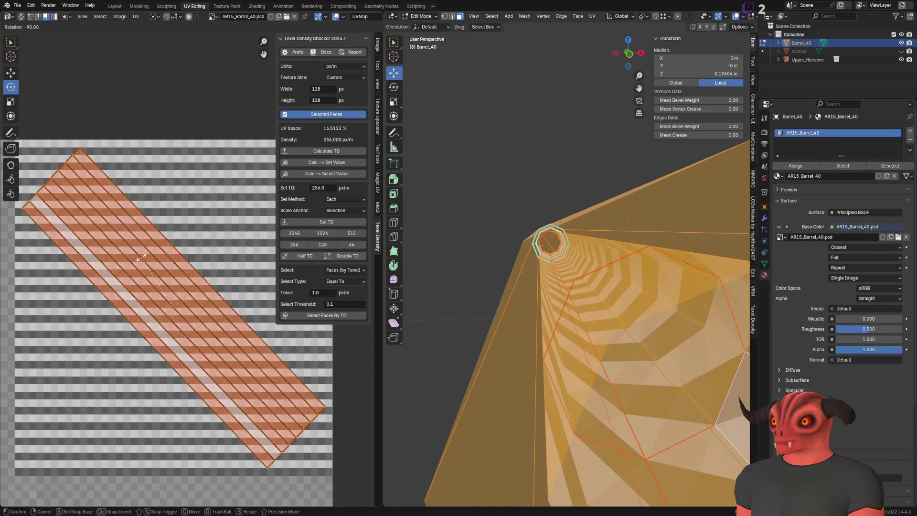
pyautogui.click(136, 256)
pyautogui.doubleClick(101, 461)
pyautogui.write('-90')
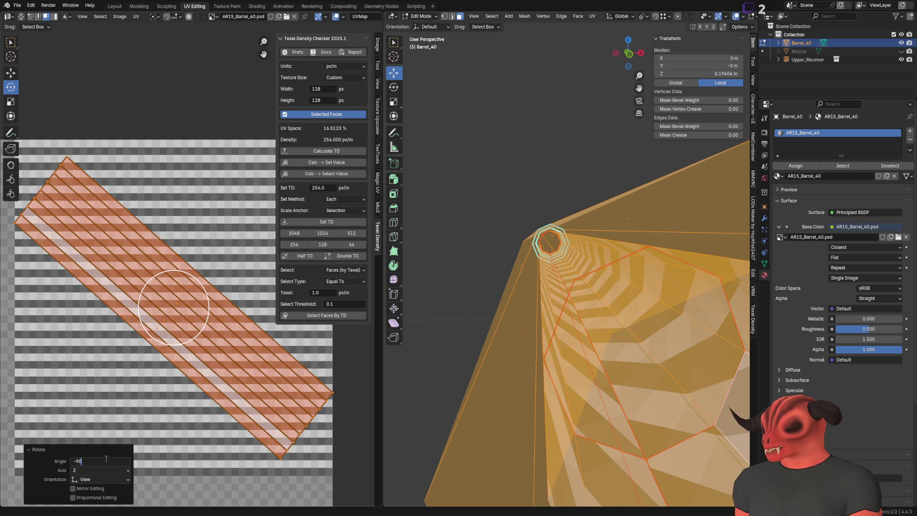
pyautogui.press('Return')
pyautogui.press('KP_Decimal')
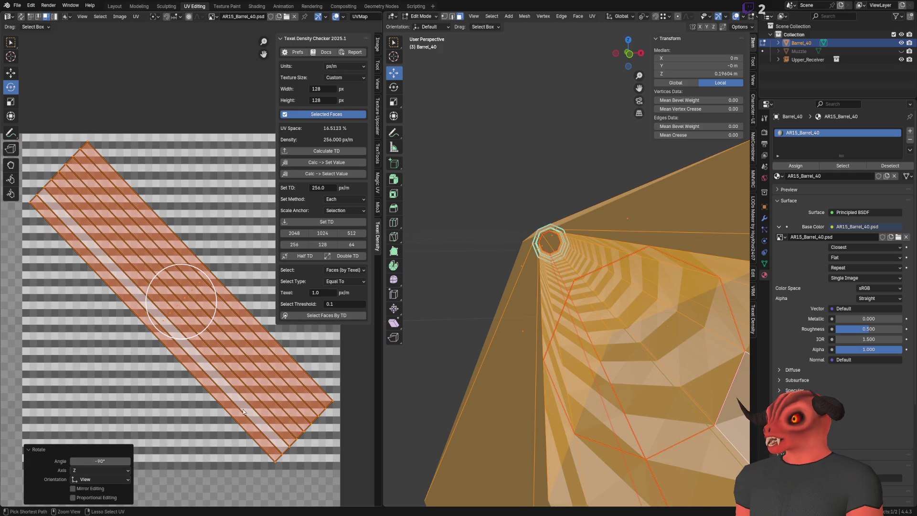
pyautogui.press('Tab')
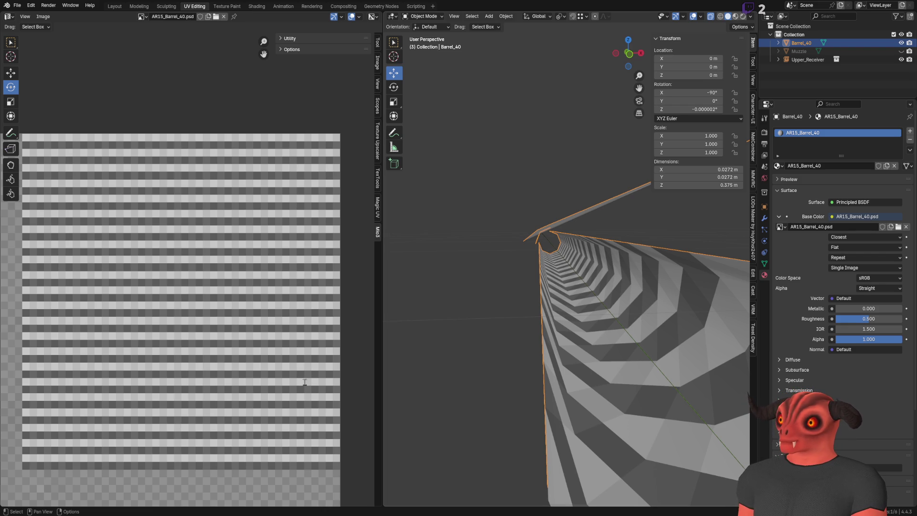
# Save the Blender file, reload the barrel texture and view the whole barrel from the side.
pyautogui.hotkey('ctrl', 's')
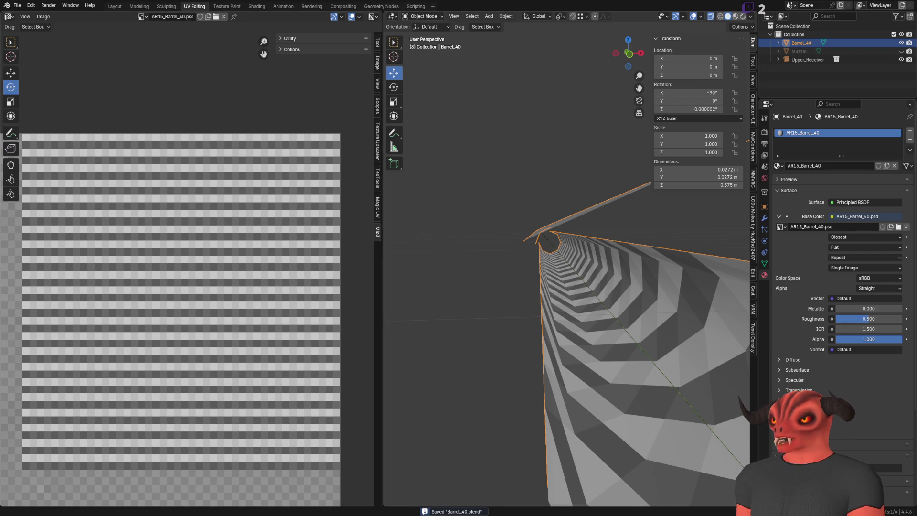
pyautogui.press('F2')
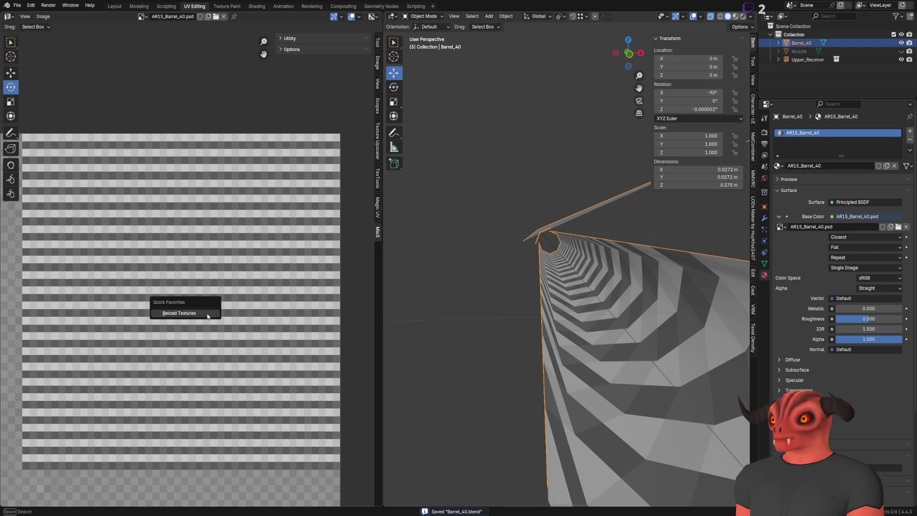
pyautogui.scroll(-3, 583, 246)
pyautogui.moveTo(584, 246)
pyautogui.mouseDown(button='middle')
pyautogui.moveTo(600, 303)
pyautogui.moveTo(548, 265)
pyautogui.moveTo(506, 260)
pyautogui.moveTo(562, 275)
pyautogui.moveTo(593, 353)
pyautogui.mouseUp(button='middle')
pyautogui.scroll(-3, 608, 299)
pyautogui.scroll(3, 548, 266)
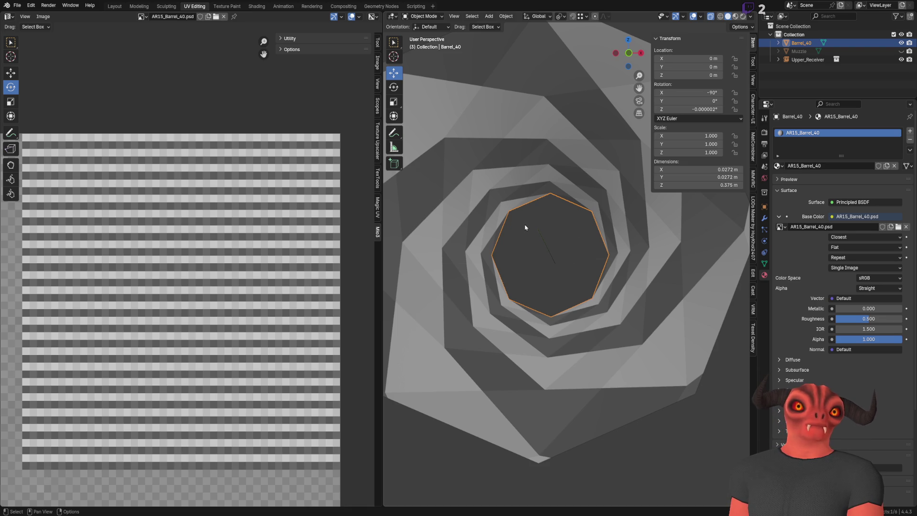
pyautogui.scroll(-5, 526, 230)
# Rotate the barrel's UV island to 22.5° and preview the diagonal stripes in the bore.
pyautogui.moveTo(526, 229)
pyautogui.mouseDown(button='middle')
pyautogui.moveTo(534, 261)
pyautogui.moveTo(498, 262)
pyautogui.moveTo(509, 273)
pyautogui.moveTo(501, 256)
pyautogui.mouseUp(button='middle')
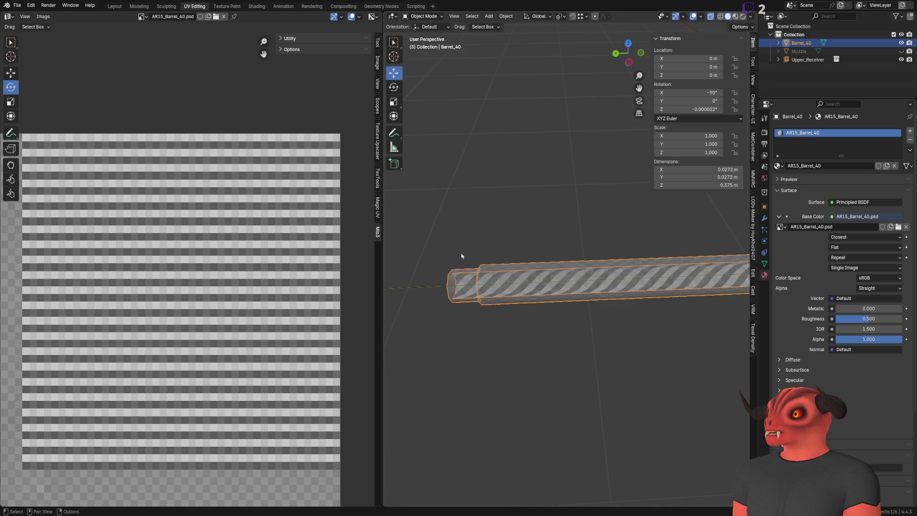
pyautogui.press('Tab')
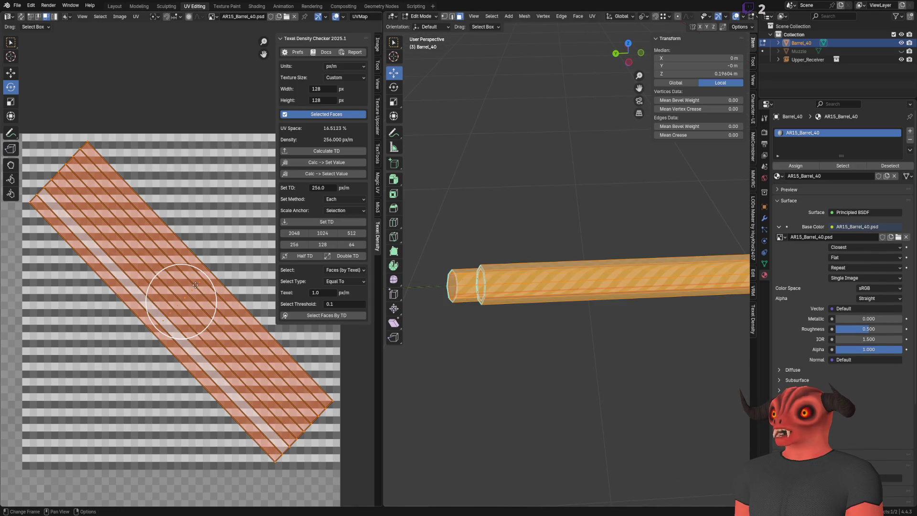
pyautogui.moveTo(206, 287); pyautogui.dragTo(212, 307)
pyautogui.click(110, 460)
pyautogui.write('.5')
pyautogui.press('Return')
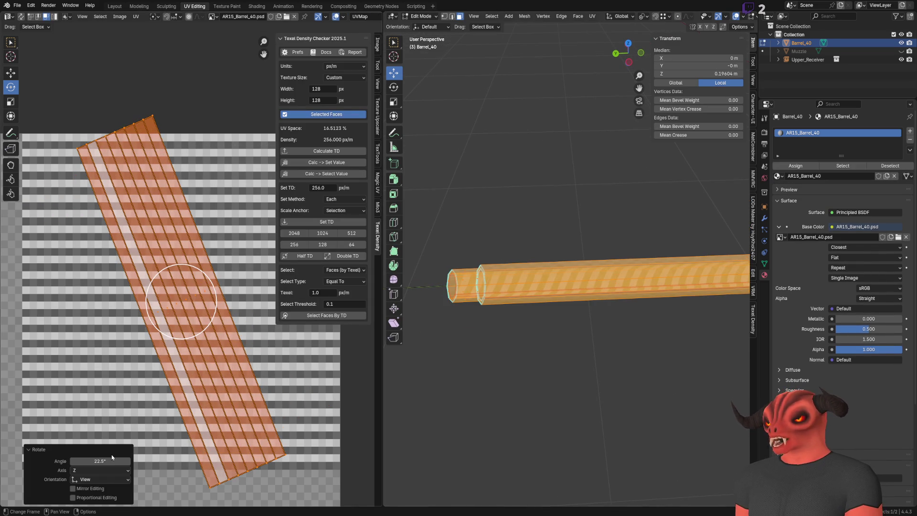
pyautogui.press('Tab')
pyautogui.scroll(2, 631, 306)
pyautogui.moveTo(631, 306); pyautogui.dragTo(651, 311, button='middle')
pyautogui.scroll(5, 651, 311)
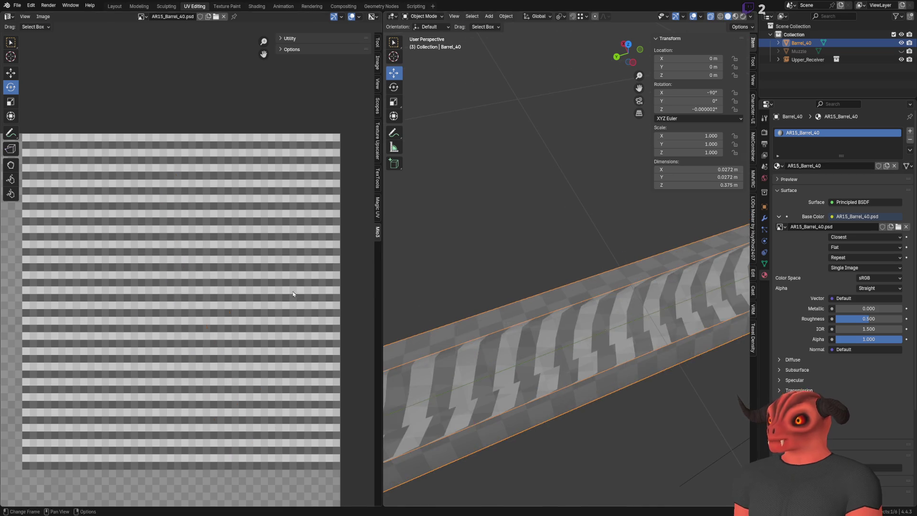
# Re-tilt the UV island to a shallower diagonal and check the tighter stripes down the bore.
pyautogui.press('Tab')
pyautogui.moveTo(215, 301); pyautogui.dragTo(192, 286)
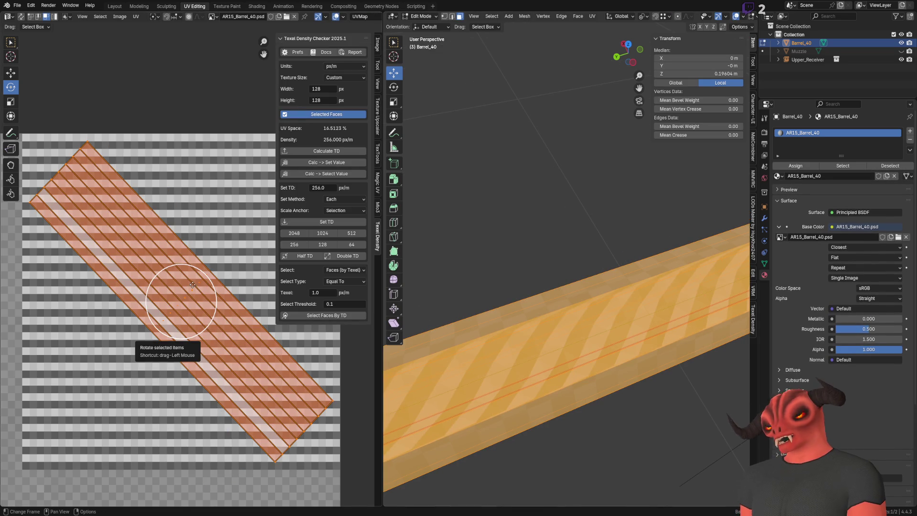
pyautogui.moveTo(201, 273); pyautogui.dragTo(213, 280)
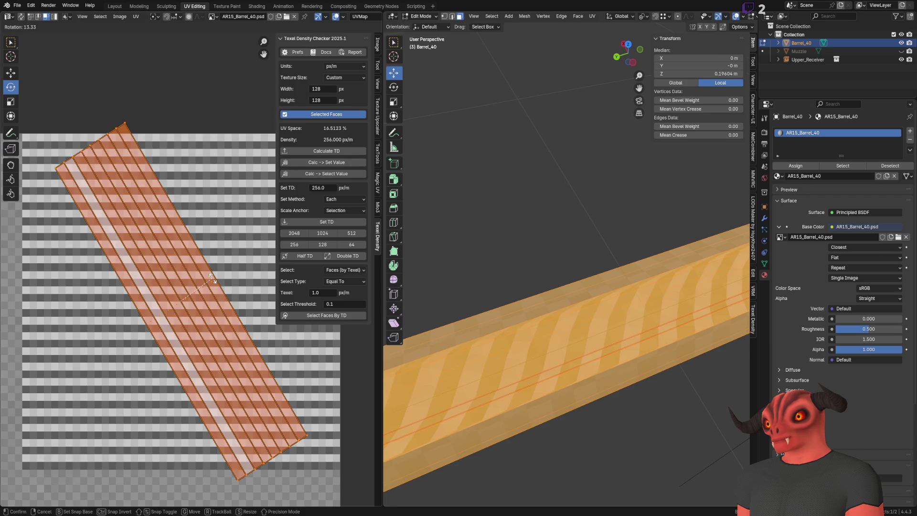
pyautogui.click(213, 278)
pyautogui.press('Tab')
pyautogui.moveTo(615, 281)
pyautogui.mouseDown(button='middle')
pyautogui.moveTo(526, 250)
pyautogui.moveTo(527, 186)
pyautogui.moveTo(451, 379)
pyautogui.moveTo(549, 369)
pyautogui.moveTo(521, 270)
pyautogui.moveTo(547, 283)
pyautogui.moveTo(530, 252)
pyautogui.mouseUp(button='middle')
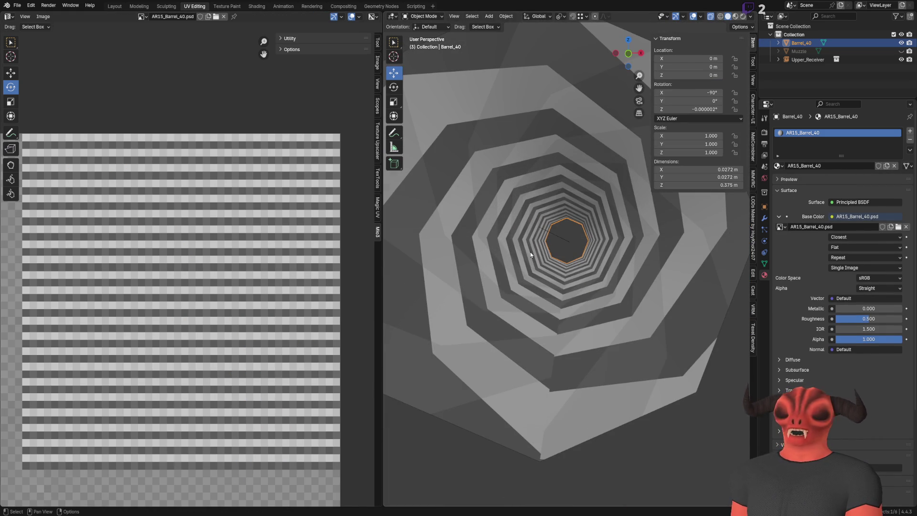
# Rotate the barrel's UV island to -22.5° with a small extra fine rotation.
pyautogui.press('Tab')
pyautogui.moveTo(208, 278)
pyautogui.mouseDown()
pyautogui.moveTo(240, 306)
pyautogui.moveTo(186, 273)
pyautogui.mouseUp()
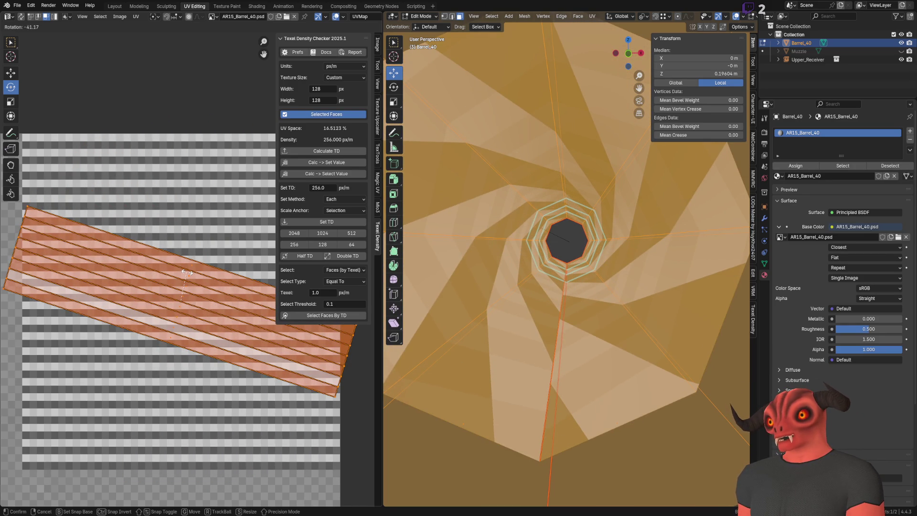
pyautogui.moveTo(186, 273)
pyautogui.mouseDown()
pyautogui.moveTo(232, 290)
pyautogui.moveTo(219, 286)
pyautogui.mouseUp()
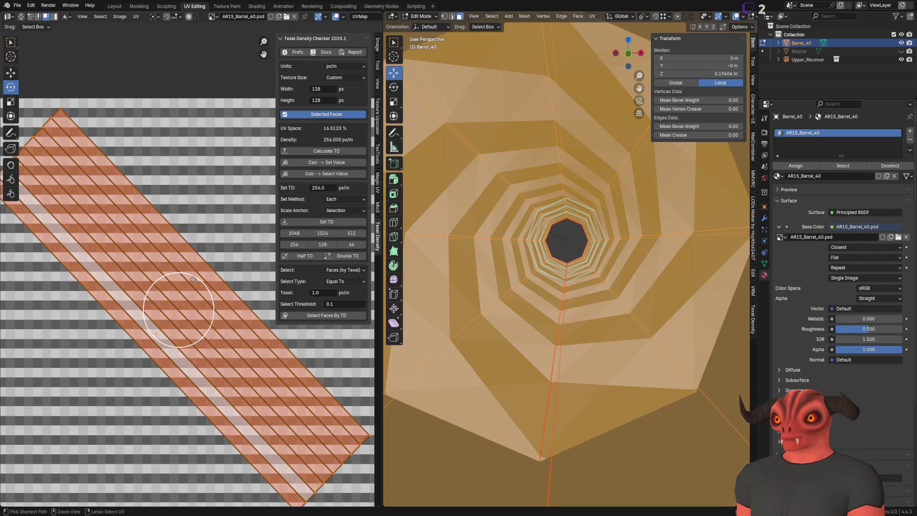
pyautogui.moveTo(192, 278); pyautogui.dragTo(137, 487)
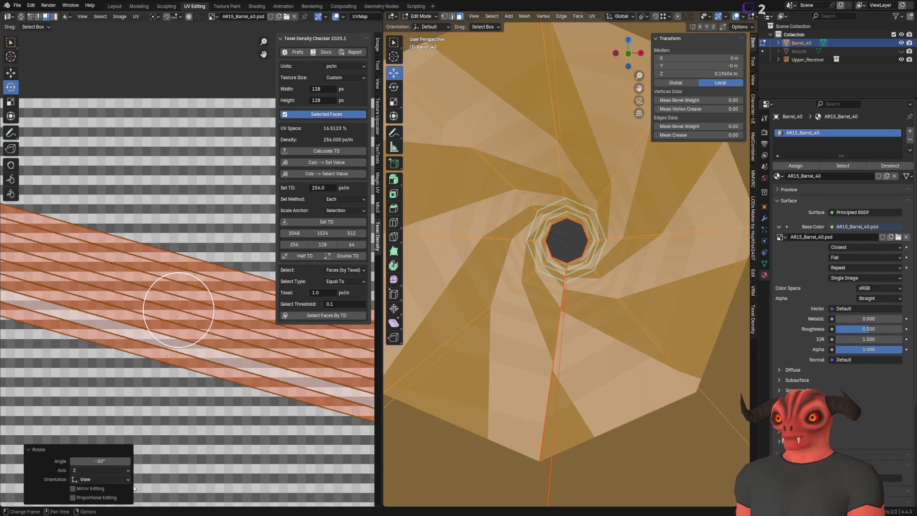
pyautogui.click(112, 460)
pyautogui.write('.5')
pyautogui.press('Return')
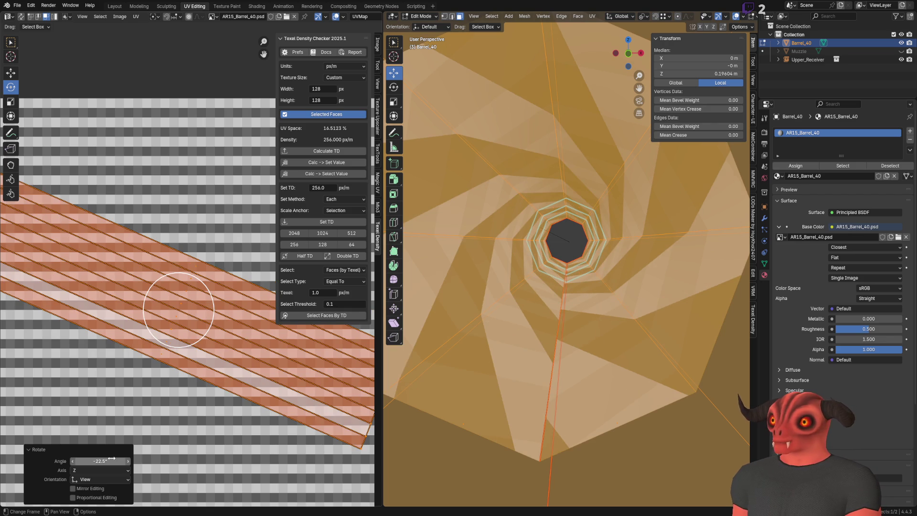
pyautogui.click(113, 461)
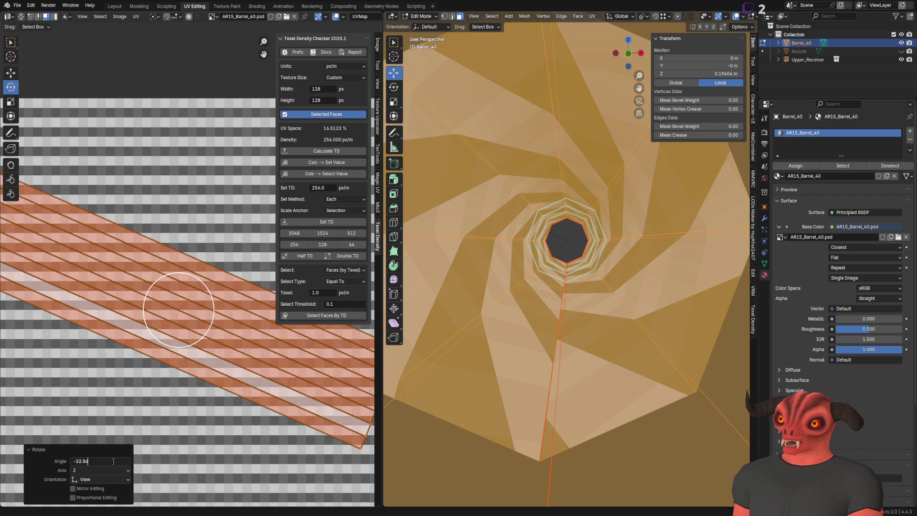
pyautogui.press('Return')
pyautogui.press('r')
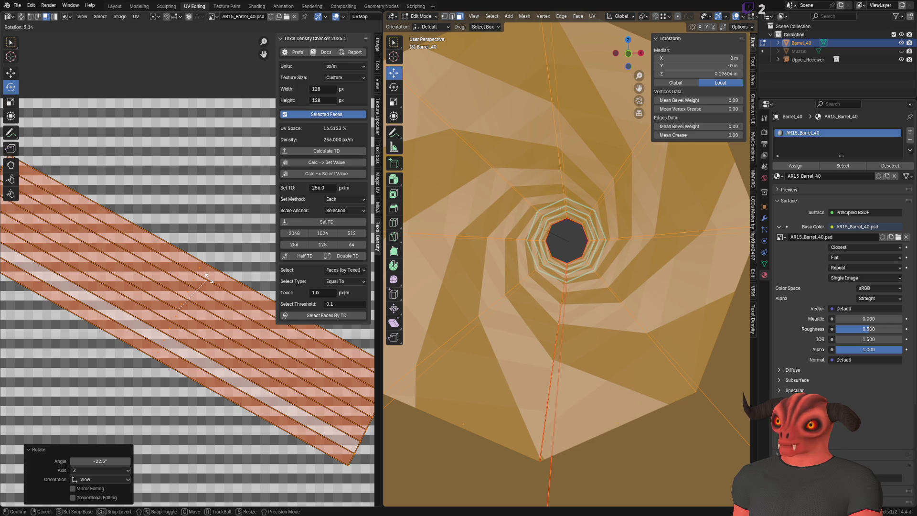
pyautogui.click(209, 279)
# Snap the UV island's vertices to pixels via Quick Favorites and preview the barrel from side and end.
pyautogui.hotkey('shift', 'space')
pyautogui.press('g')
pyautogui.press('q')
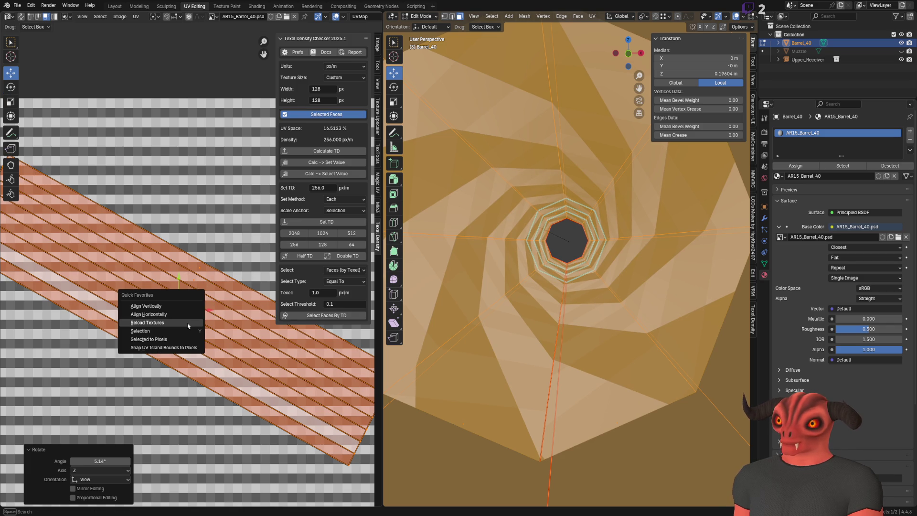
pyautogui.click(172, 344)
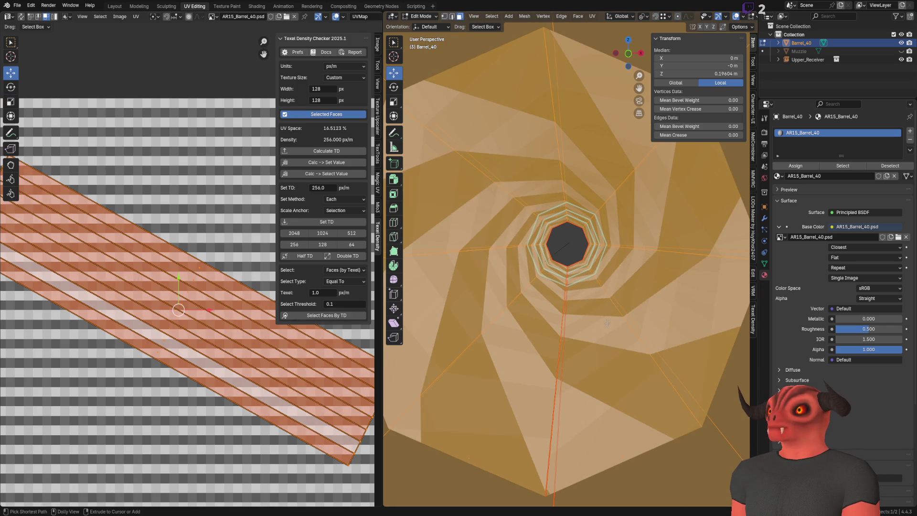
pyautogui.moveTo(167, 298); pyautogui.dragTo(253, 341, button='middle')
pyautogui.scroll(-3, 250, 352)
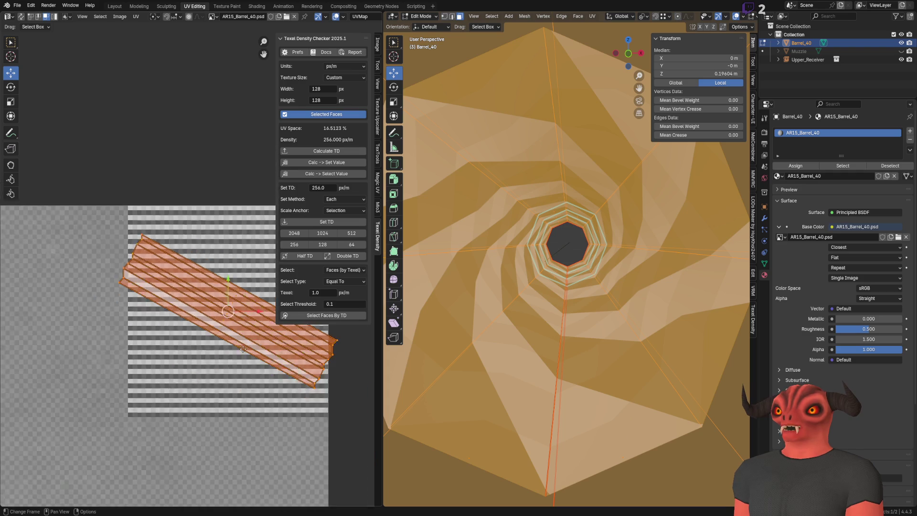
pyautogui.scroll(3, 250, 352)
pyautogui.press('Tab')
pyautogui.scroll(-1, 556, 285)
pyautogui.scroll(-2, 556, 283)
pyautogui.scroll(-1, 561, 282)
pyautogui.scroll(-10, 561, 282)
pyautogui.scroll(9, 561, 282)
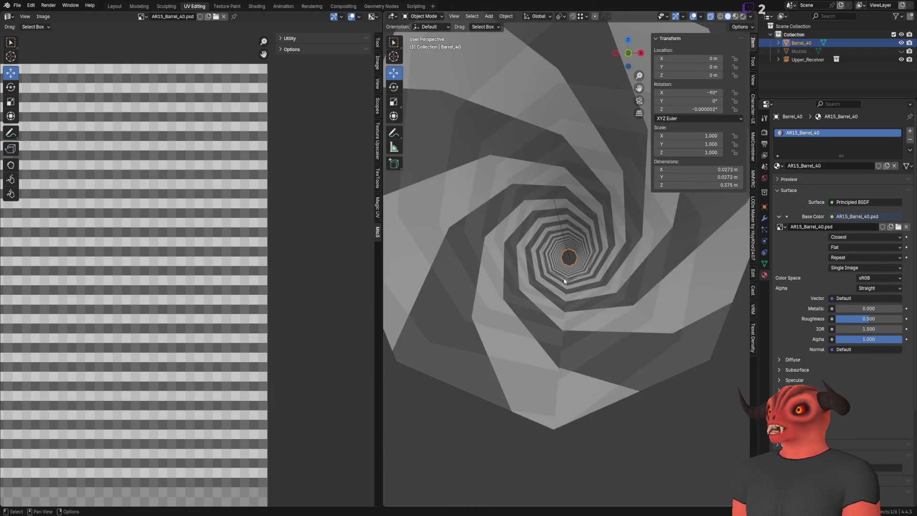
pyautogui.scroll(2, 566, 290)
pyautogui.scroll(-2, 568, 294)
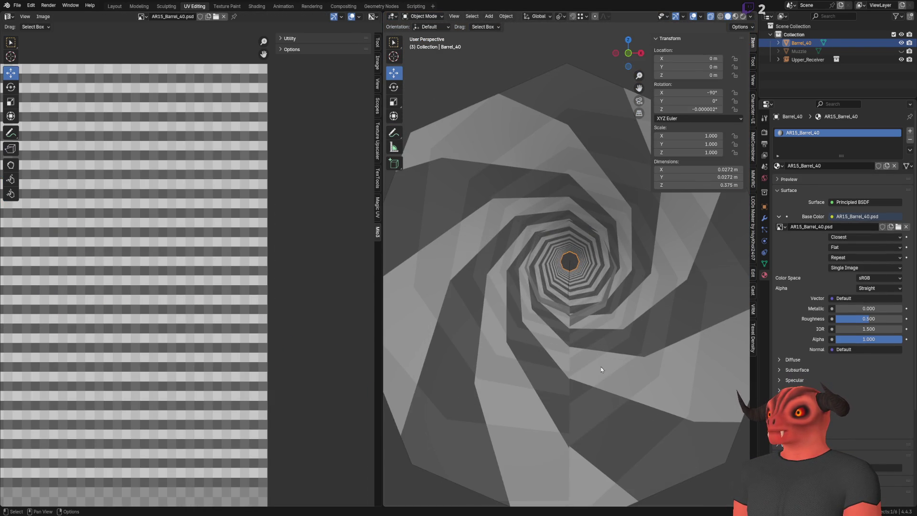
pyautogui.scroll(-8, 602, 370)
pyautogui.scroll(8, 601, 370)
pyautogui.scroll(1, 601, 370)
pyautogui.scroll(-1, 602, 370)
pyautogui.scroll(1, 602, 370)
pyautogui.moveTo(601, 370)
pyautogui.mouseDown(button='middle')
pyautogui.moveTo(643, 321)
pyautogui.moveTo(551, 354)
pyautogui.mouseUp(button='middle')
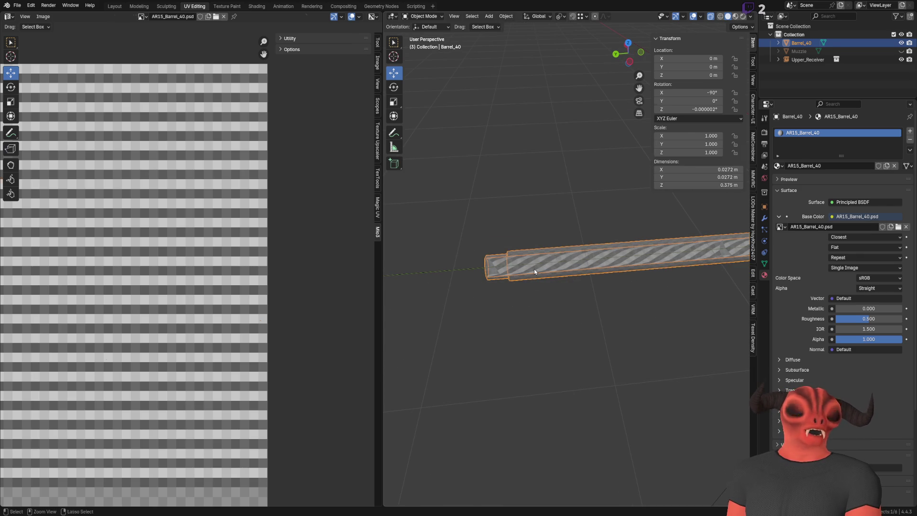
pyautogui.press('Tab')
pyautogui.press('Tab')
pyautogui.moveTo(543, 297)
pyautogui.mouseDown(button='middle')
pyautogui.moveTo(512, 322)
pyautogui.moveTo(589, 282)
pyautogui.moveTo(525, 329)
pyautogui.mouseUp(button='middle')
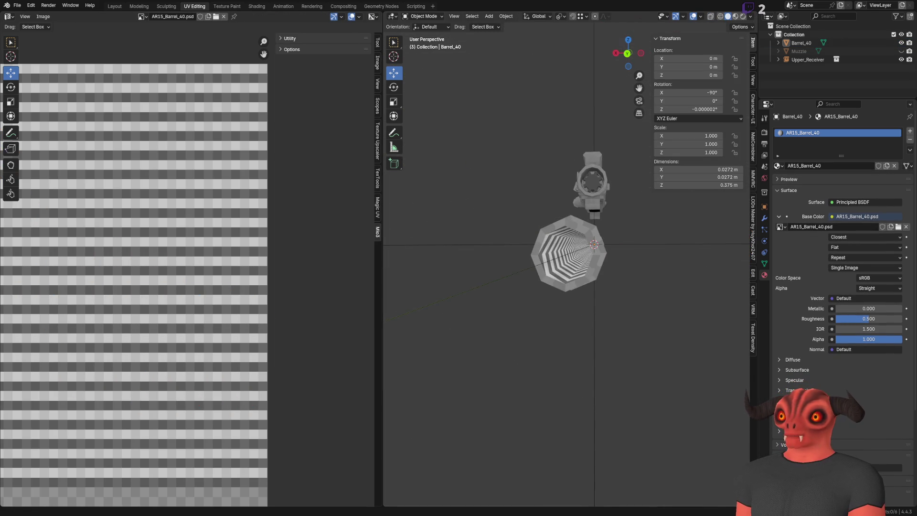
# Set the Photoshop stripe layer's blend mode to Multiply and return to Blender.
pyautogui.hotkey('alt', 'Tab')
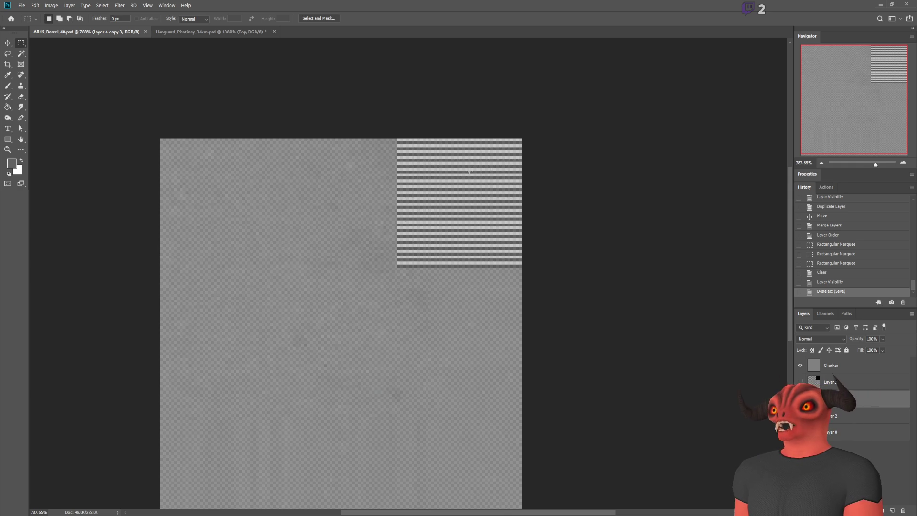
pyautogui.keyDown('alt'); pyautogui.scroll(2, 616, 303); pyautogui.keyUp('alt')
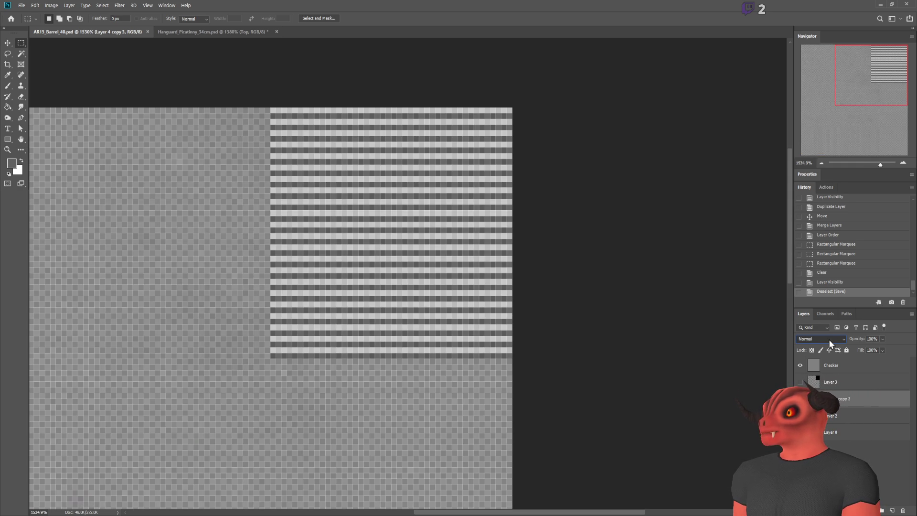
pyautogui.hotkey('shift', 'alt', 'm')
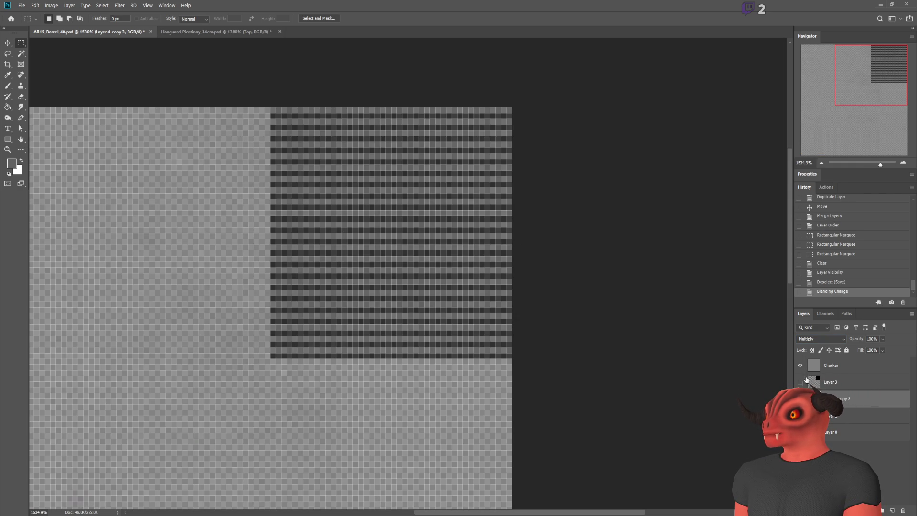
pyautogui.hotkey('alt', 'Tab')
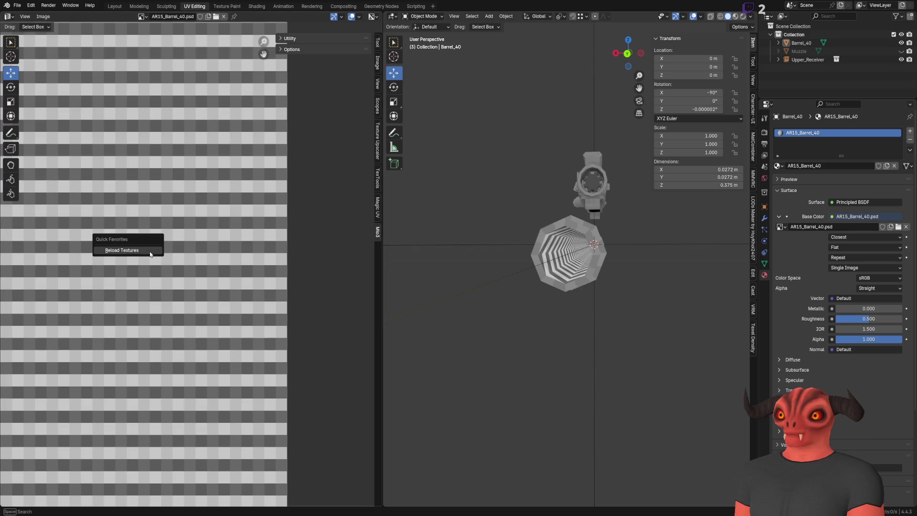
# Reload the darkened texture and orbit into the muzzle to check the rifling, then glance at Photoshop.
pyautogui.hotkey('alt', 'r')
pyautogui.scroll(5, 624, 261)
pyautogui.scroll(-5, 624, 261)
pyautogui.moveTo(625, 261)
pyautogui.mouseDown(button='middle')
pyautogui.moveTo(597, 276)
pyautogui.moveTo(469, 262)
pyautogui.mouseUp(button='middle')
pyautogui.scroll(3, 447, 260)
pyautogui.scroll(3, 447, 260)
pyautogui.scroll(3, 473, 256)
pyautogui.scroll(-2, 472, 256)
pyautogui.scroll(-5, 502, 256)
pyautogui.scroll(3, 532, 241)
pyautogui.moveTo(532, 241)
pyautogui.mouseDown(button='middle')
pyautogui.moveTo(696, 262)
pyautogui.moveTo(566, 246)
pyautogui.moveTo(489, 262)
pyautogui.mouseUp(button='middle')
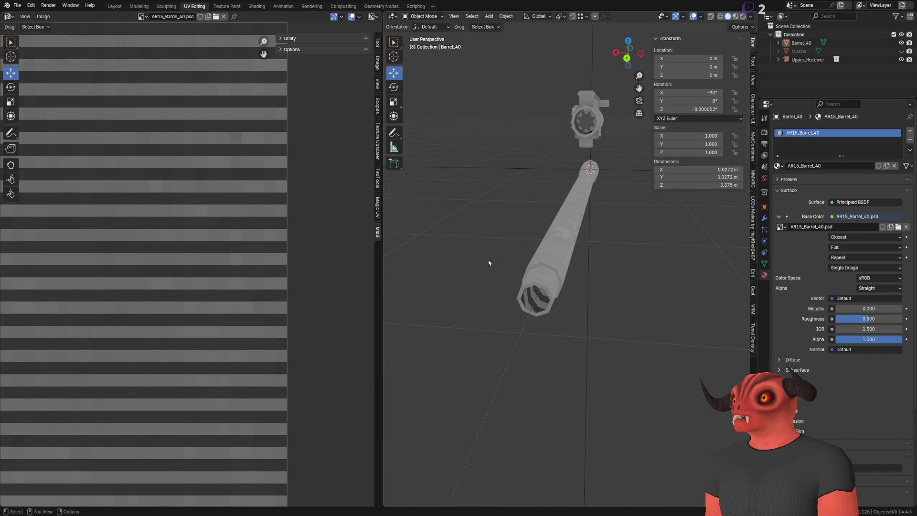
pyautogui.scroll(4, 502, 252)
pyautogui.moveTo(528, 242)
pyautogui.mouseDown(button='middle')
pyautogui.moveTo(548, 160)
pyautogui.moveTo(461, 57)
pyautogui.mouseUp(button='middle')
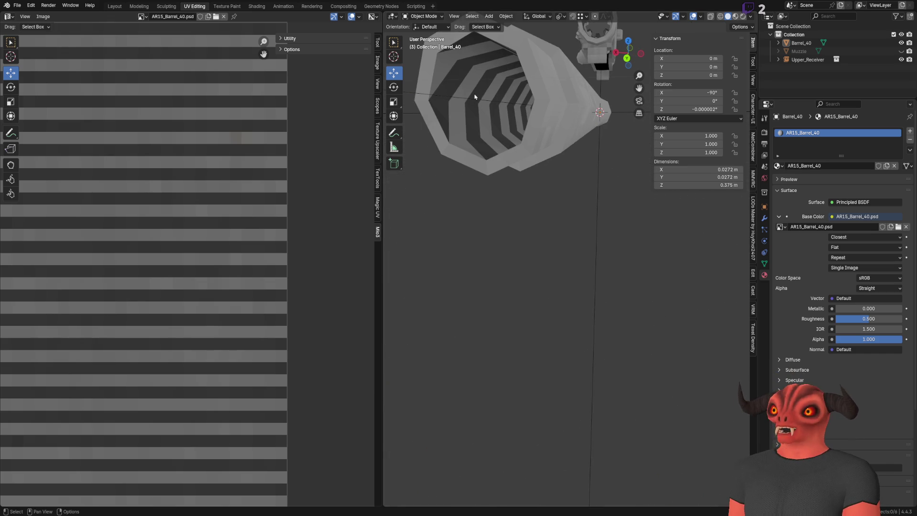
pyautogui.scroll(-4, 611, 134)
pyautogui.moveTo(611, 134)
pyautogui.mouseDown(button='middle')
pyautogui.moveTo(625, 212)
pyautogui.moveTo(534, 233)
pyautogui.moveTo(555, 208)
pyautogui.moveTo(552, 221)
pyautogui.mouseUp(button='middle')
pyautogui.scroll(3, 538, 217)
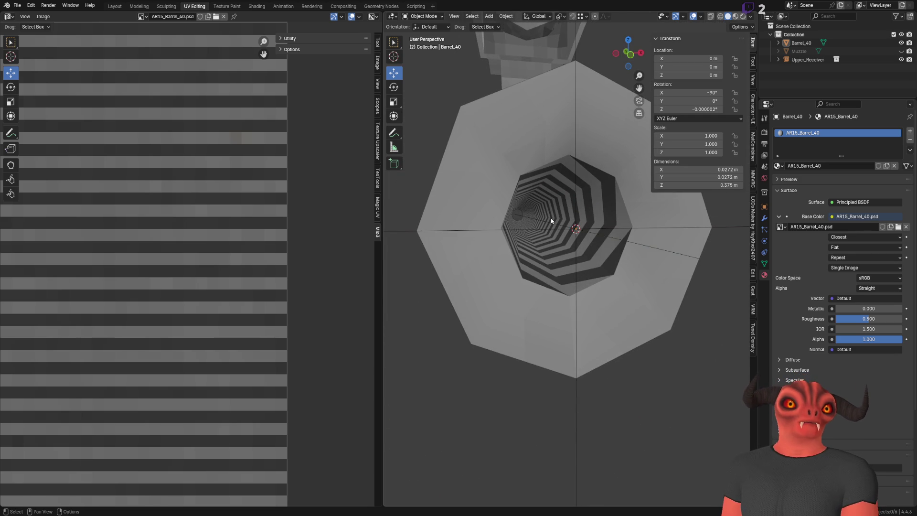
pyautogui.hotkey('alt', 'Tab')
pyautogui.keyDown('alt'); pyautogui.scroll(-3, 117, 360); pyautogui.keyUp('alt')
pyautogui.keyDown('alt'); pyautogui.scroll(5, 179, 160); pyautogui.keyUp('alt')
pyautogui.hotkey('alt', 'Tab')
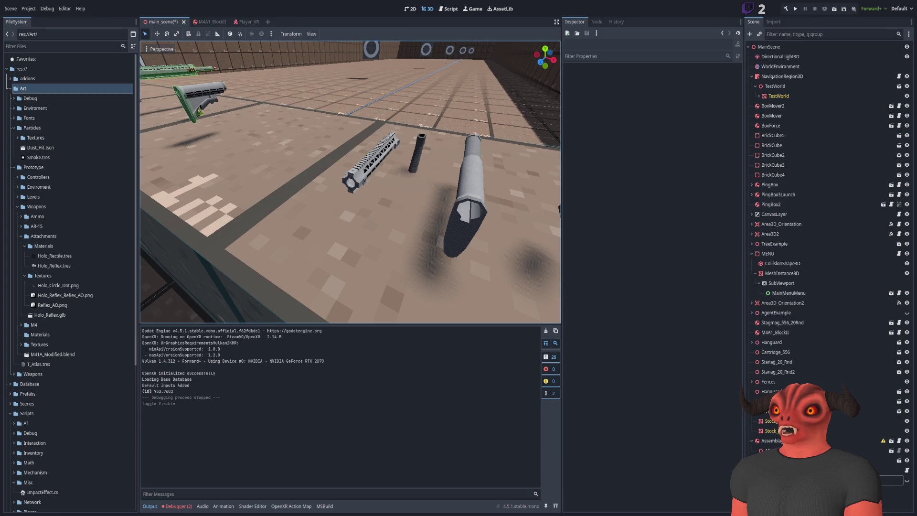
# Select all barrel faces and move the bottom UV row up onto the texture along Y.
pyautogui.hotkey('alt', 'Tab')
pyautogui.hotkey('alt', 'a')
pyautogui.click(520, 118)
pyautogui.scroll(-3, 167, 231)
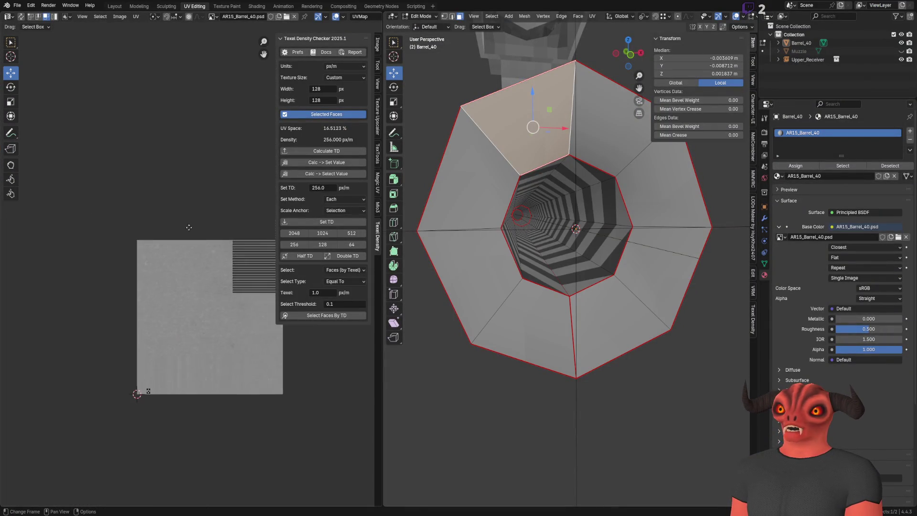
pyautogui.scroll(5, 182, 265)
pyautogui.press('a')
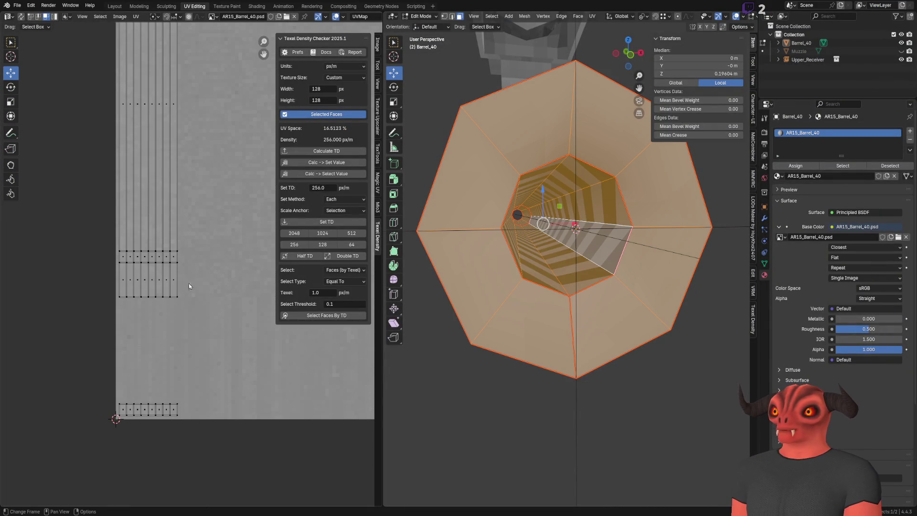
pyautogui.scroll(1, 139, 336)
pyautogui.moveTo(133, 323); pyautogui.dragTo(240, 395)
pyautogui.scroll(3, 154, 355)
pyautogui.scroll(2, 154, 355)
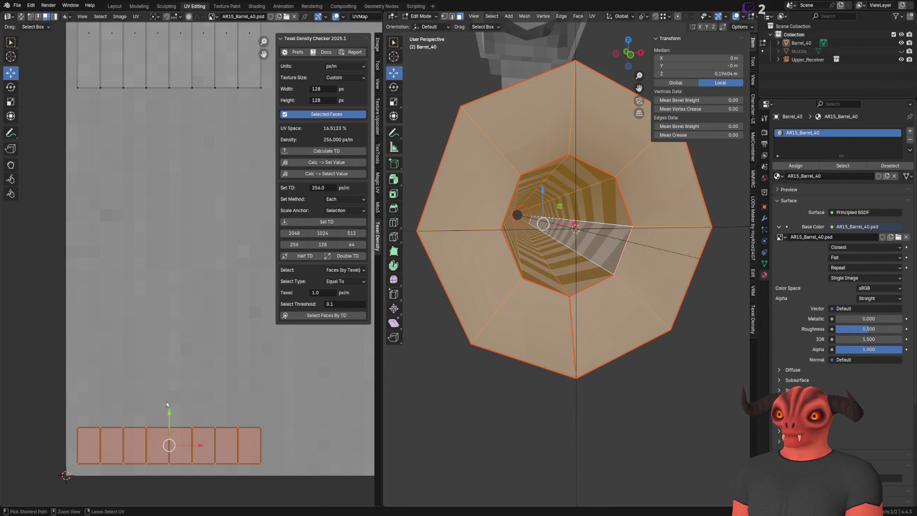
pyautogui.moveTo(170, 423); pyautogui.dragTo(184, 100)
pyautogui.scroll(4, 187, 97)
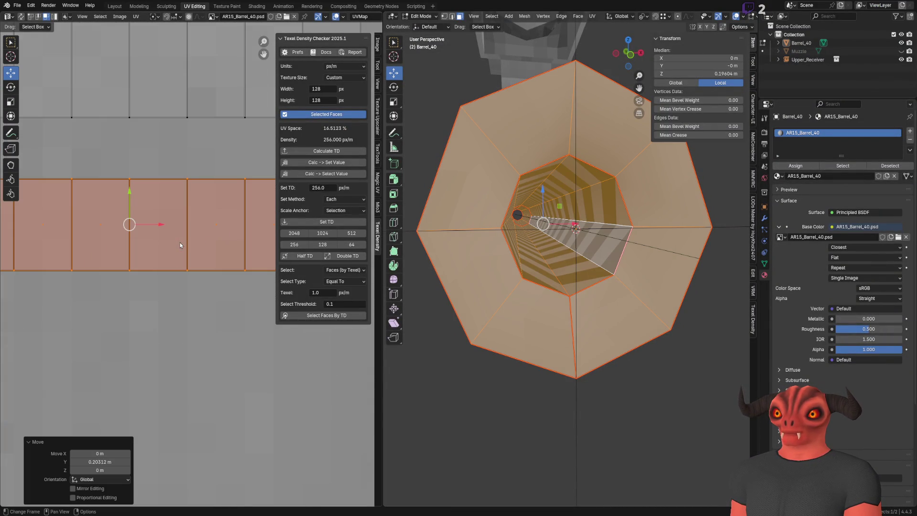
# Mark the outer rim edges, save Barrel_40.blend and switch to Photoshop.
pyautogui.click(106, 115)
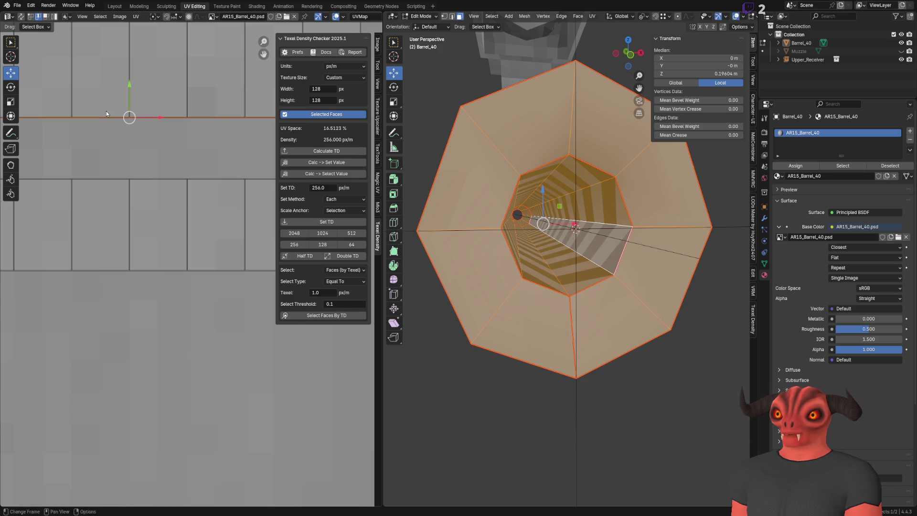
pyautogui.rightClick(106, 112)
pyautogui.click(72, 163)
pyautogui.scroll(-3, 172, 293)
pyautogui.scroll(-2, 190, 329)
pyautogui.scroll(5, 191, 331)
pyautogui.hotkey('ctrl', 's')
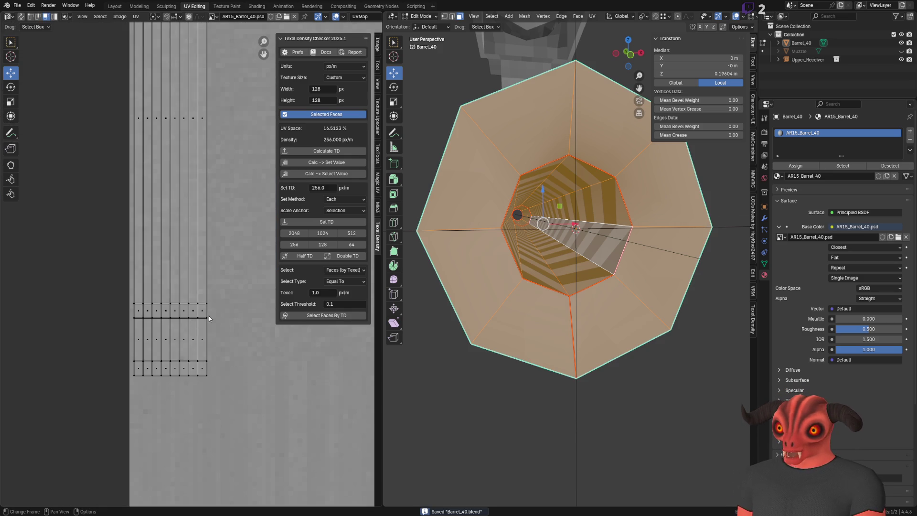
pyautogui.scroll(-7, 209, 317)
pyautogui.scroll(2, 147, 325)
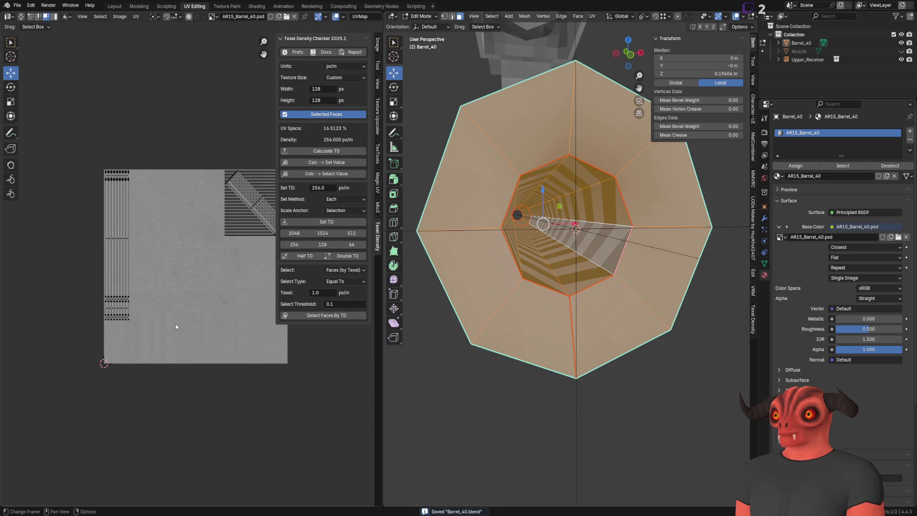
pyautogui.moveTo(533, 265); pyautogui.dragTo(531, 286, button='middle')
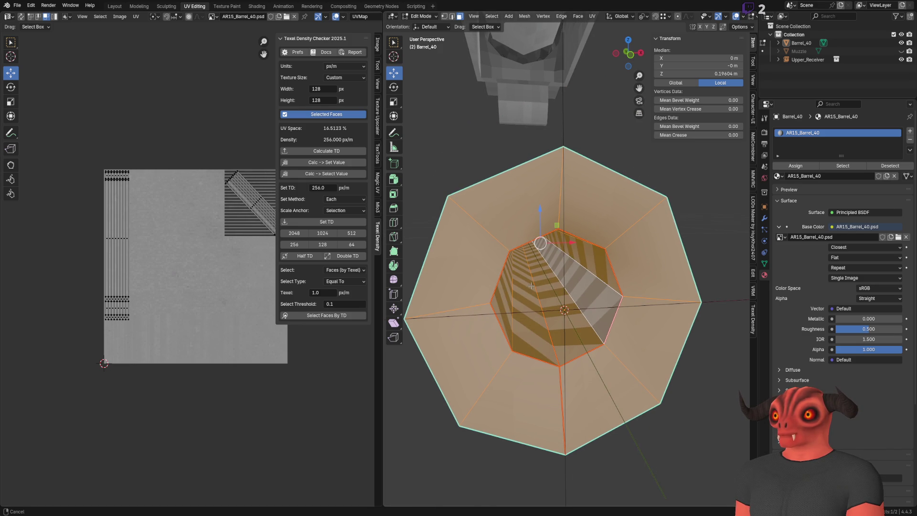
pyautogui.moveTo(531, 286); pyautogui.dragTo(531, 285, button='middle')
pyautogui.scroll(5, 531, 286)
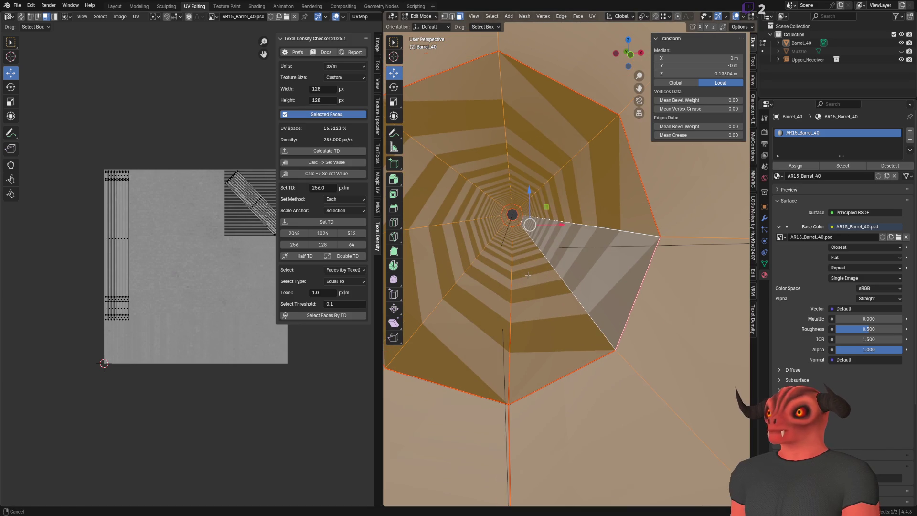
pyautogui.hotkey('alt', 'Tab')
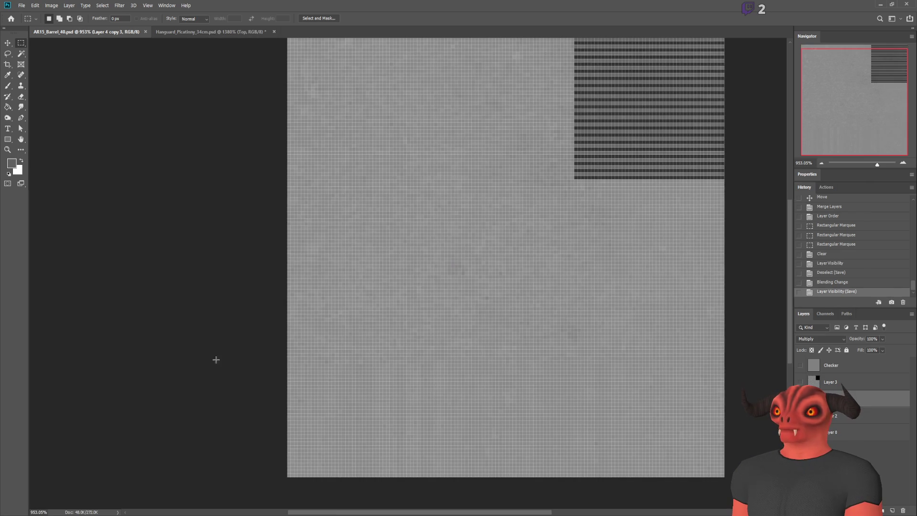
# Glance at the Photoshop texture and Godot scene, then return to the UV menu in Blender.
pyautogui.hotkey('alt', 'Tab')
pyautogui.click(136, 16)
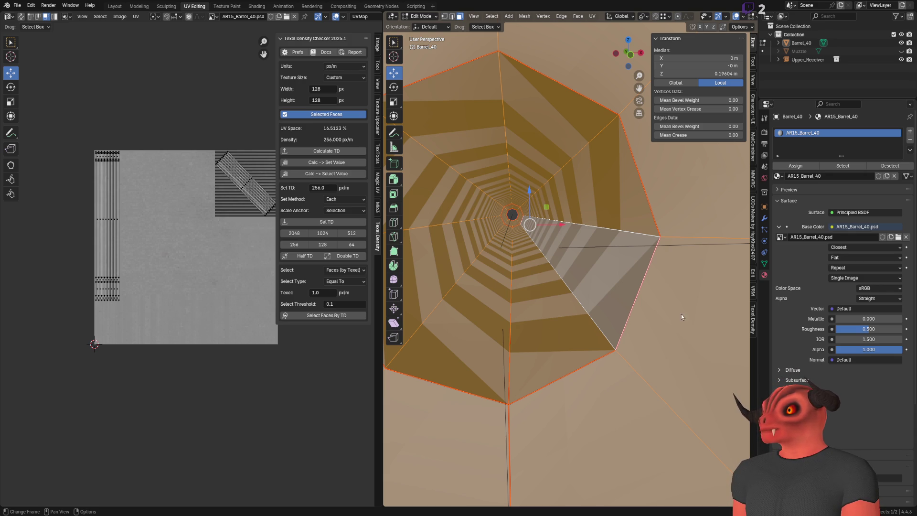
pyautogui.hotkey('alt', 'Tab')
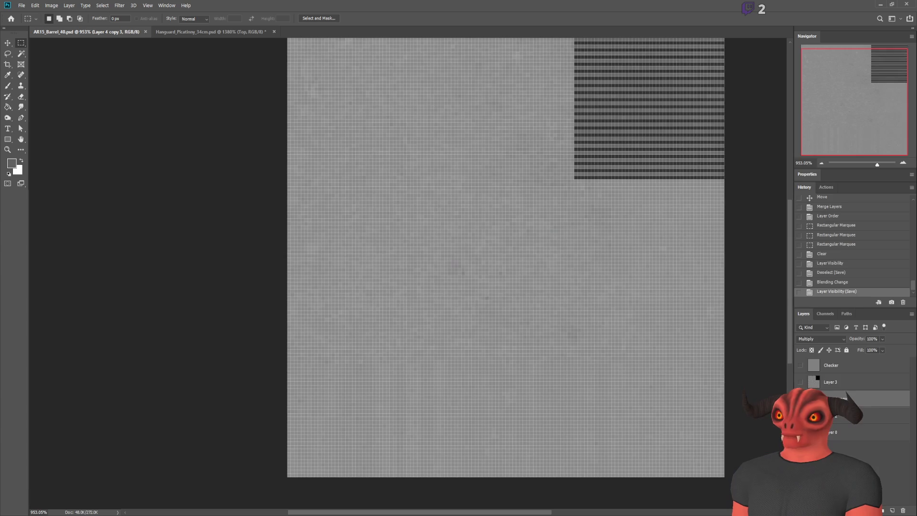
pyautogui.hotkey('alt', 'Tab')
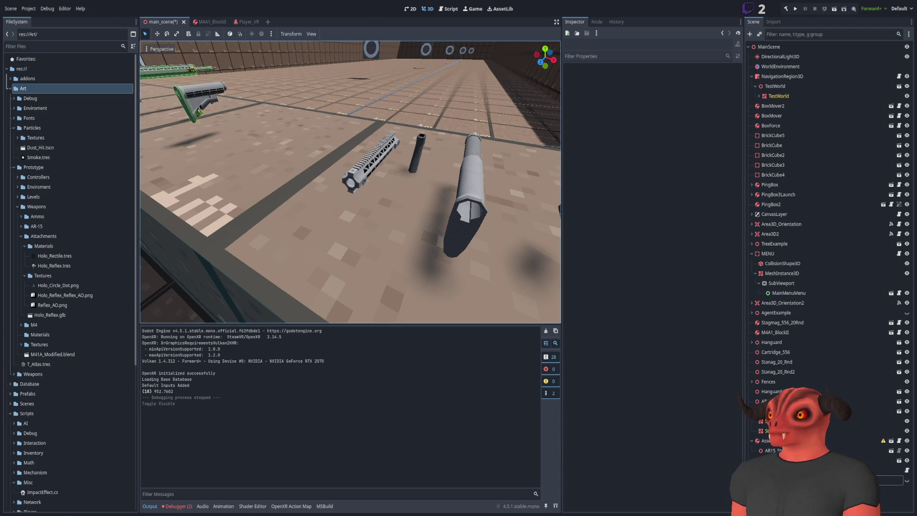
pyautogui.hotkey('alt', 'Tab')
pyautogui.click(120, 17)
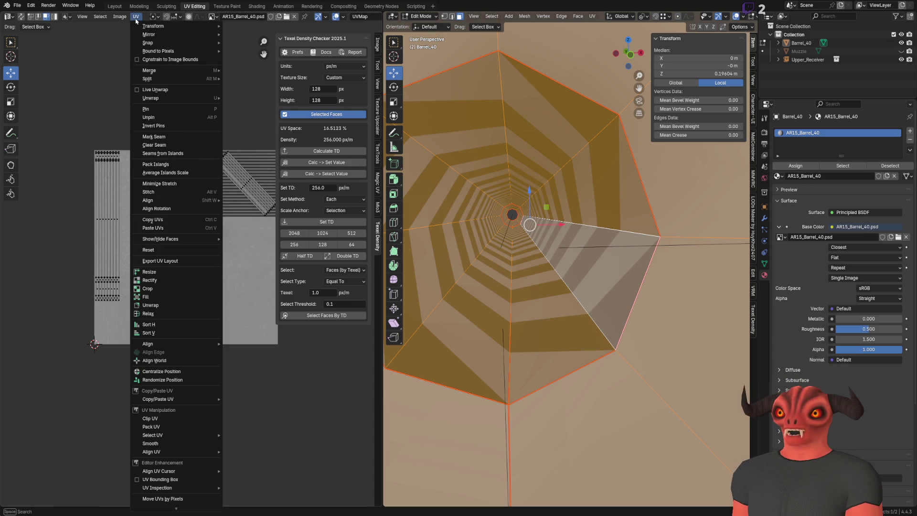
# Export the barrel's UV layout as Barrel_40_Wire.1001.png for Photoshop.
pyautogui.click(175, 259)
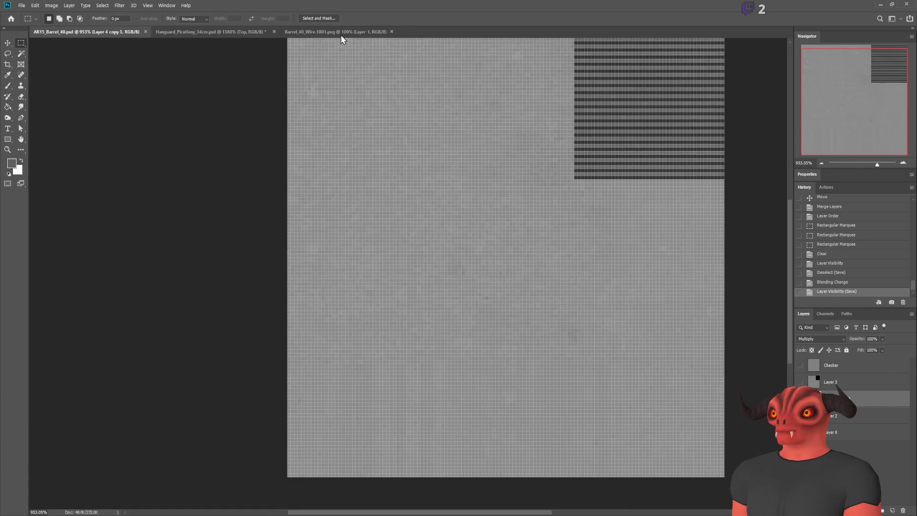
pyautogui.scroll(-2, 618, 359)
pyautogui.keyDown('alt'); pyautogui.scroll(-5, 729, 368); pyautogui.keyUp('alt')
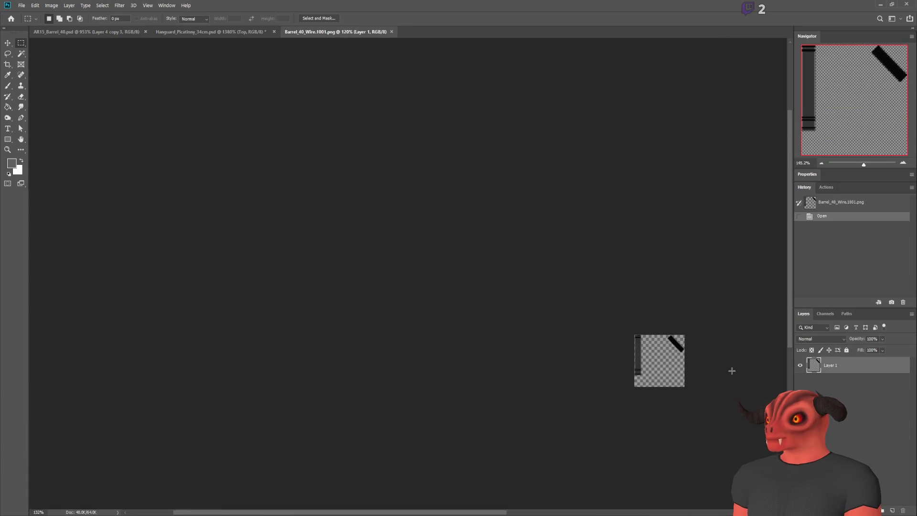
pyautogui.keyDown('alt'); pyautogui.scroll(5, 729, 368); pyautogui.keyUp('alt')
pyautogui.keyDown('alt'); pyautogui.scroll(2, 512, 318); pyautogui.keyUp('alt')
pyautogui.keyDown('alt'); pyautogui.scroll(-5, 60, 207); pyautogui.keyUp('alt')
pyautogui.keyDown('alt'); pyautogui.scroll(3, 45, 191); pyautogui.keyUp('alt')
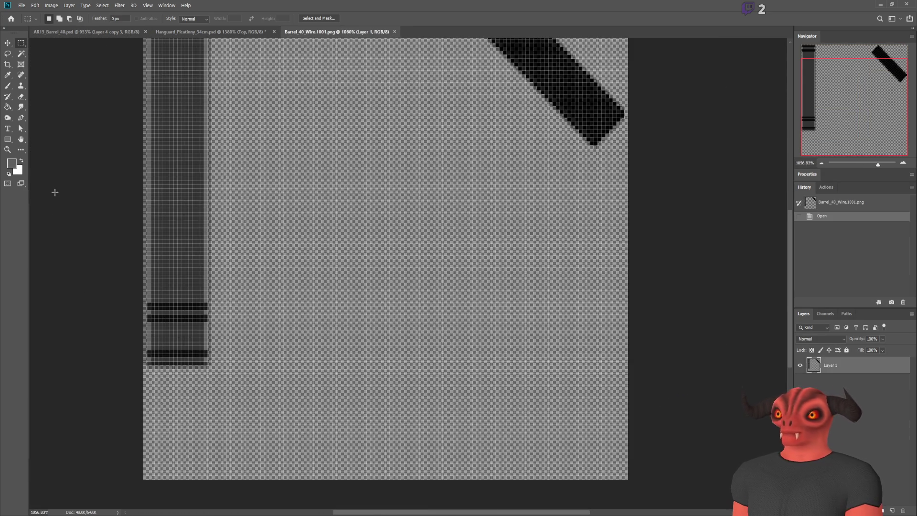
pyautogui.keyDown('alt'); pyautogui.scroll(3, 55, 193); pyautogui.keyUp('alt')
pyautogui.keyDown('alt'); pyautogui.scroll(-3, 55, 192); pyautogui.keyUp('alt')
pyautogui.keyDown('alt'); pyautogui.scroll(-1, 76, 199); pyautogui.keyUp('alt')
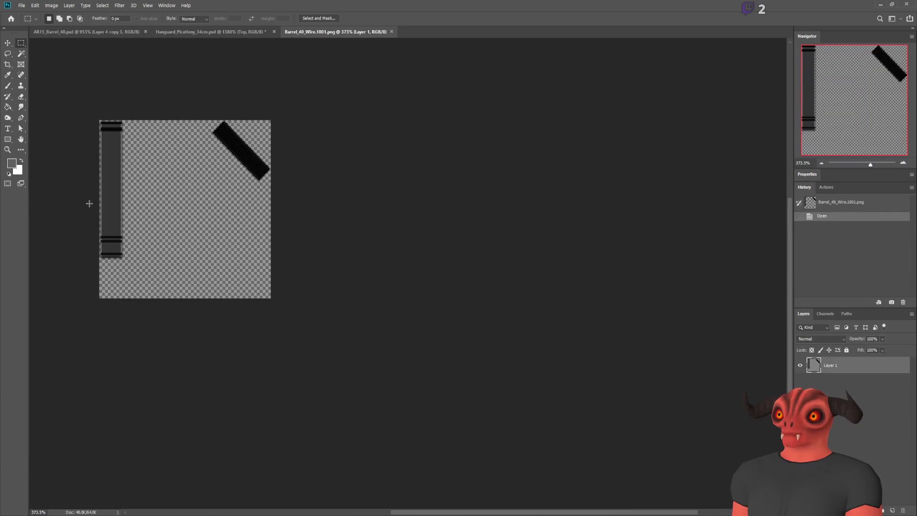
pyautogui.keyDown('alt'); pyautogui.scroll(1, 87, 201); pyautogui.keyUp('alt')
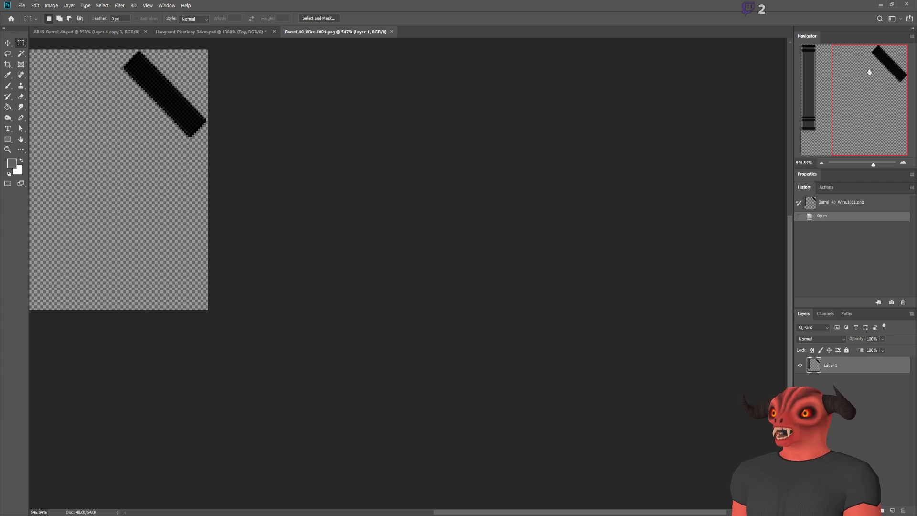
pyautogui.keyDown('alt'); pyautogui.scroll(1, 127, 119); pyautogui.keyUp('alt')
pyautogui.keyDown('alt'); pyautogui.scroll(1, 407, 34); pyautogui.keyUp('alt')
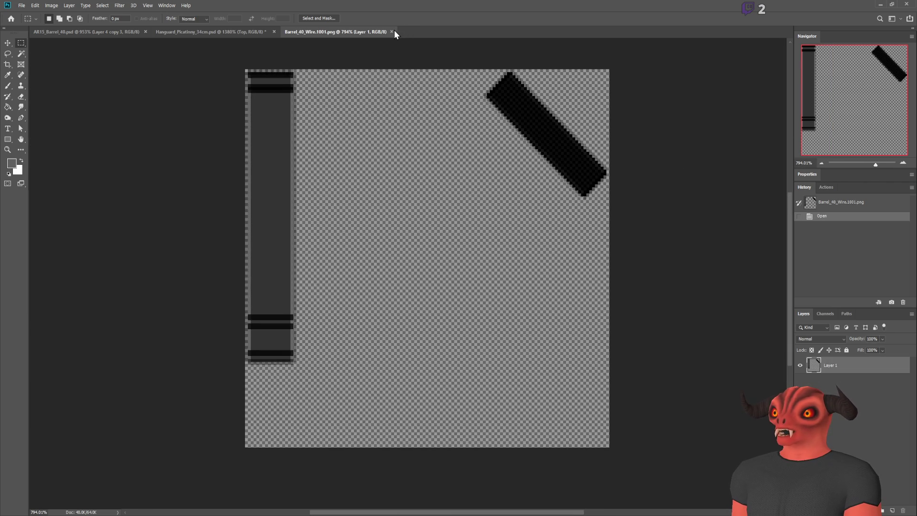
# Close the Barrel_40_Wire.1001.png wireframe image after inspecting it.
pyautogui.click(391, 31)
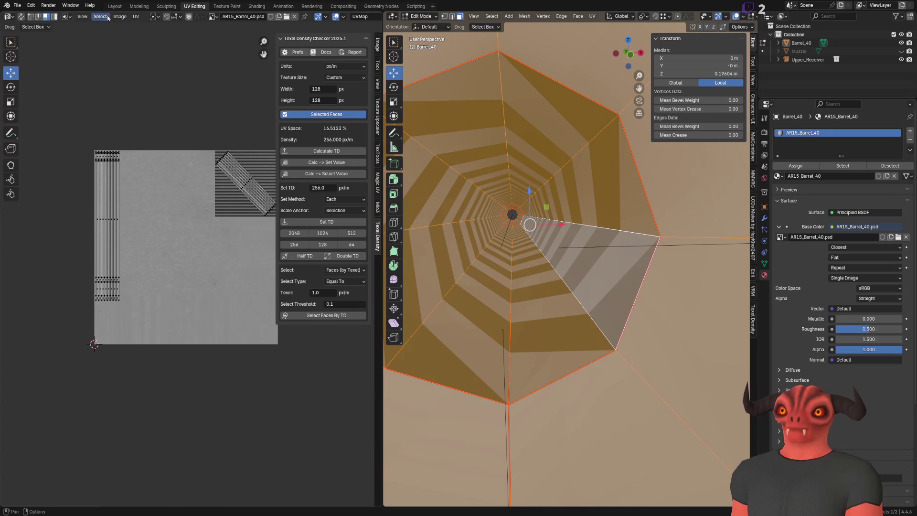
# Export the UV layout again from the UV menu and select the whole wireframe canvas in Photoshop.
pyautogui.click(136, 16)
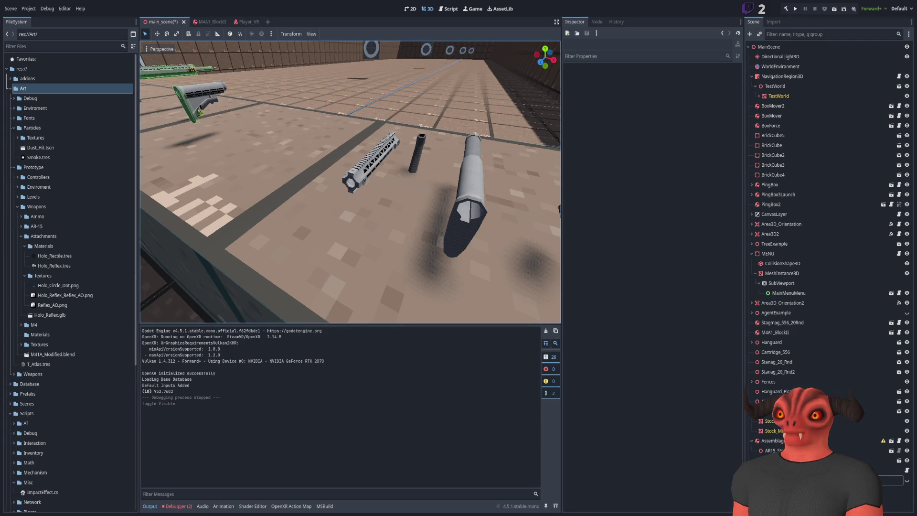
pyautogui.hotkey('ctrl', 'a')
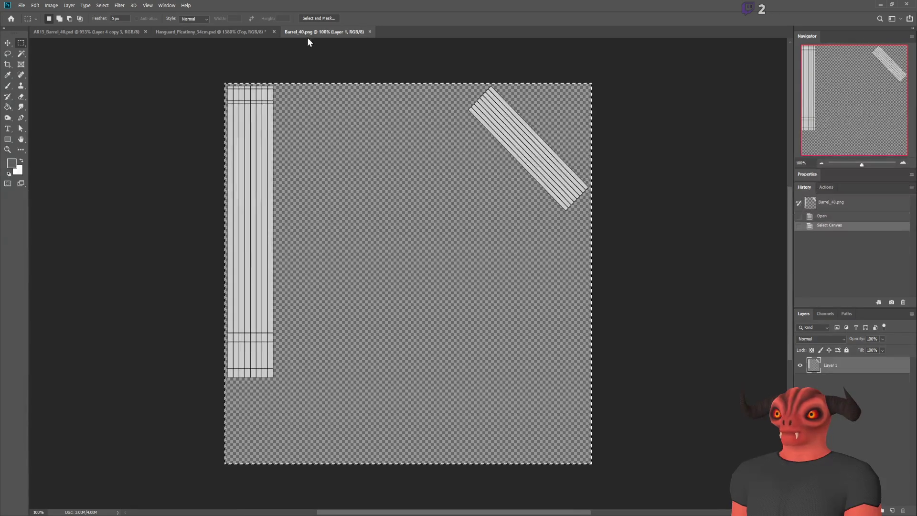
# Deselect, resize the wireframe image via Image Size, and fit it to the window.
pyautogui.hotkey('ctrl', 'd')
pyautogui.press('h')
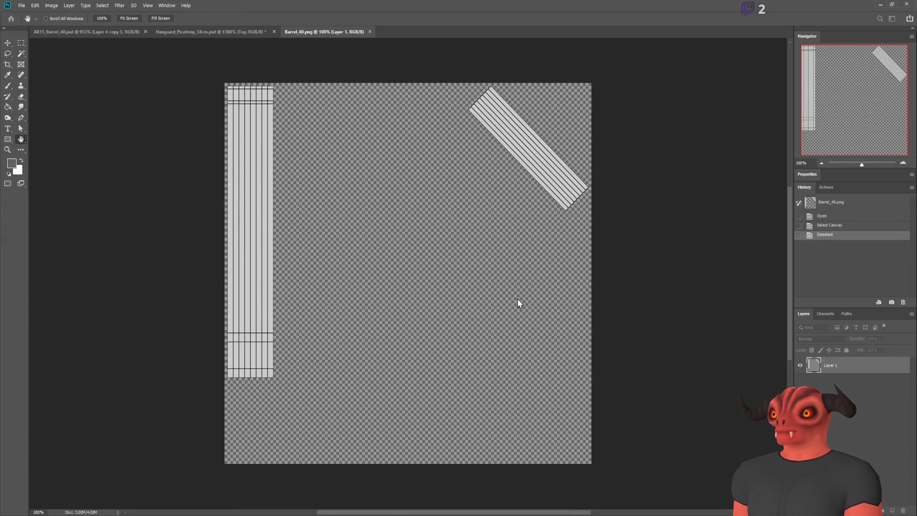
pyautogui.press('m')
pyautogui.hotkey('ctrl', 'alt', 'i')
pyautogui.press('Return')
pyautogui.hotkey('ctrl', '0')
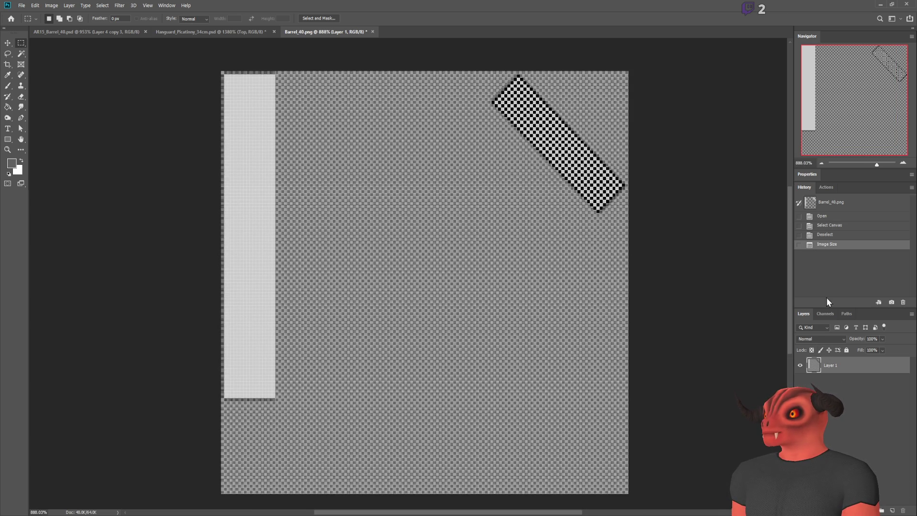
# Close the wireframe copy unsaved, rename the pasted layer WIRE and move it to the top of the stack.
pyautogui.hotkey('ctrl', 'alt', 'c')
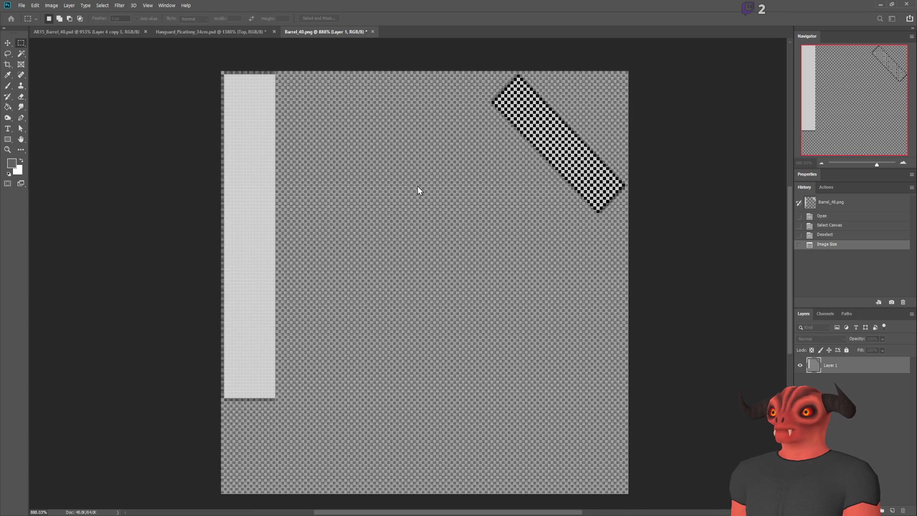
pyautogui.press('Escape')
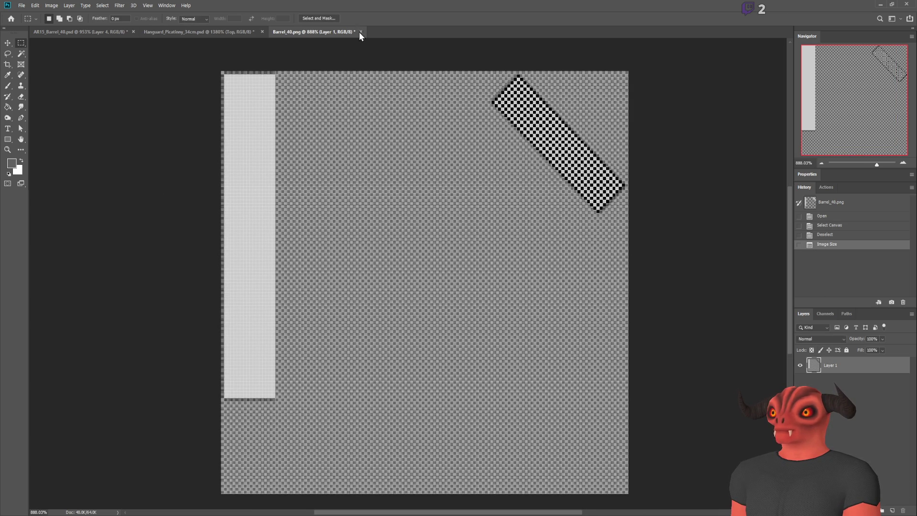
pyautogui.hotkey('ctrl', 'w')
pyautogui.press('n')
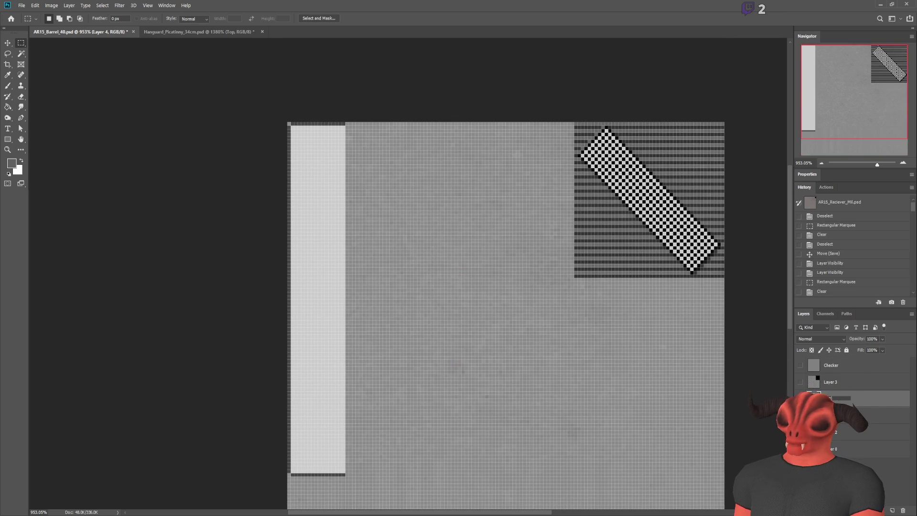
pyautogui.press('Return')
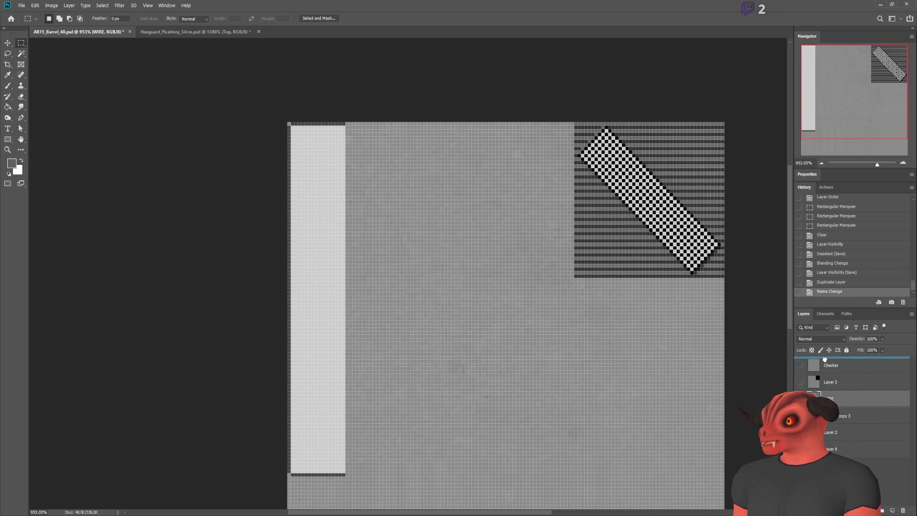
pyautogui.moveTo(825, 359); pyautogui.dragTo(825, 359)
pyautogui.keyDown('alt'); pyautogui.scroll(-1, 491, 403); pyautogui.keyUp('alt')
pyautogui.keyDown('alt'); pyautogui.scroll(1, 450, 346); pyautogui.keyUp('alt')
pyautogui.scroll(-1, 262, 326)
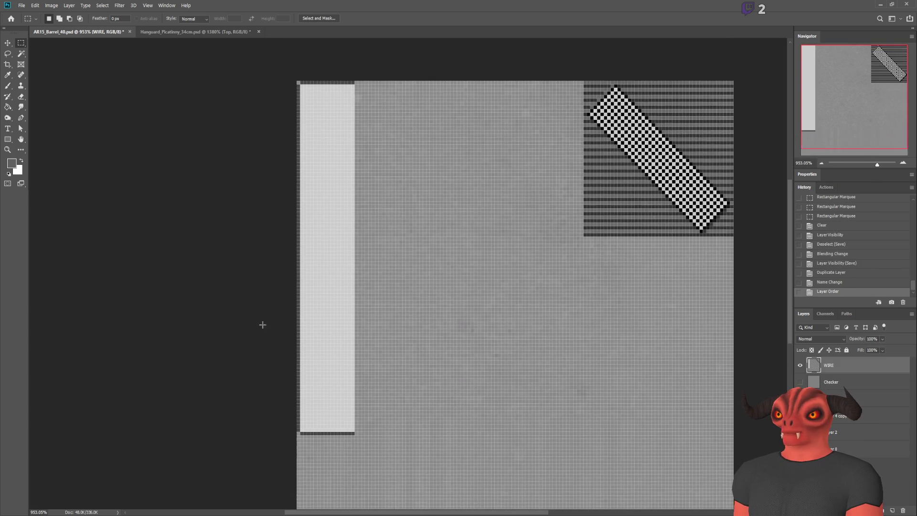
pyautogui.keyDown('alt'); pyautogui.scroll(5, 306, 434); pyautogui.keyUp('alt')
pyautogui.scroll(2, 100, 168)
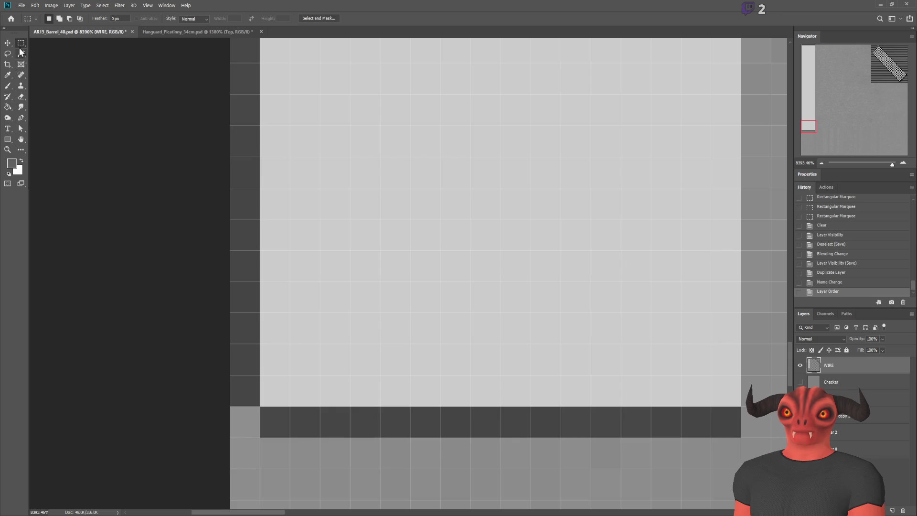
pyautogui.keyDown('alt'); pyautogui.scroll(-2, 249, 297); pyautogui.keyUp('alt')
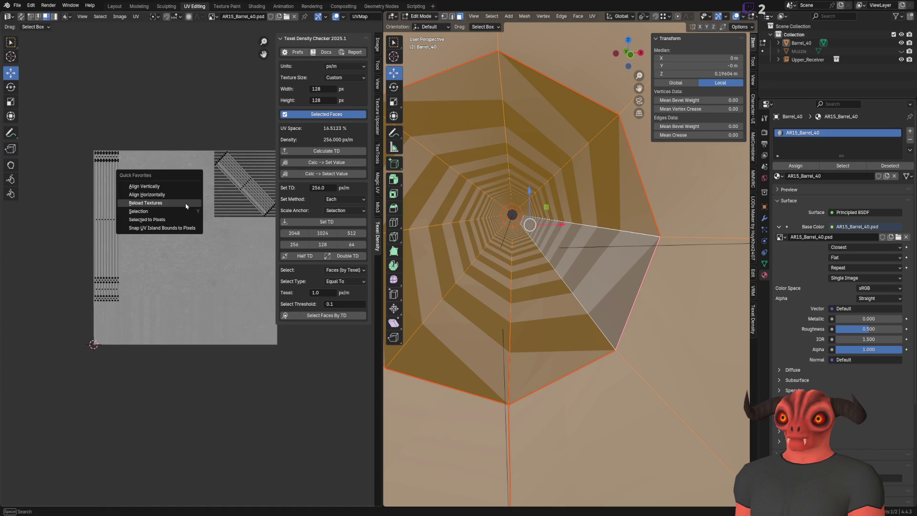
# Reload textures, view the muzzle end with its UVs in Edit Mode, then return to Photoshop.
pyautogui.click(185, 206)
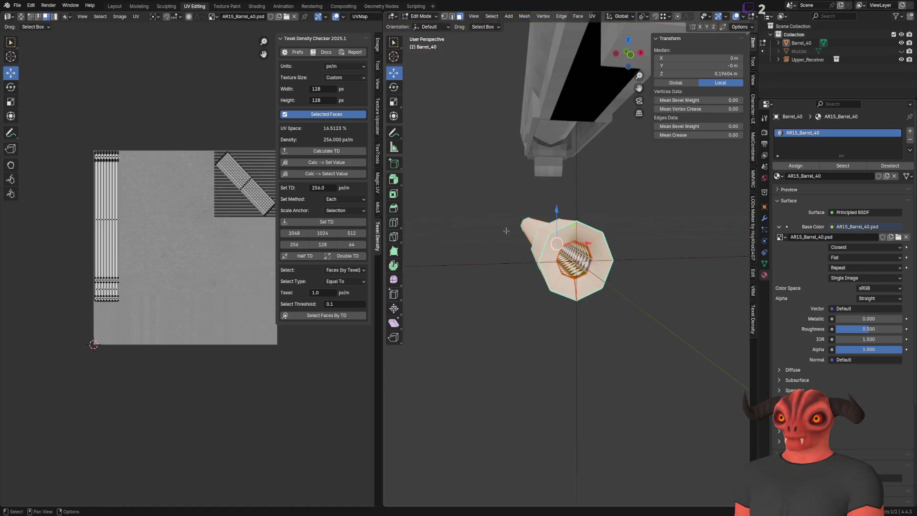
pyautogui.moveTo(578, 255)
pyautogui.mouseDown(button='middle')
pyautogui.moveTo(536, 245)
pyautogui.moveTo(566, 226)
pyautogui.mouseUp(button='middle')
pyautogui.press('Tab')
pyautogui.scroll(5, 222, 260)
pyautogui.scroll(3, 221, 259)
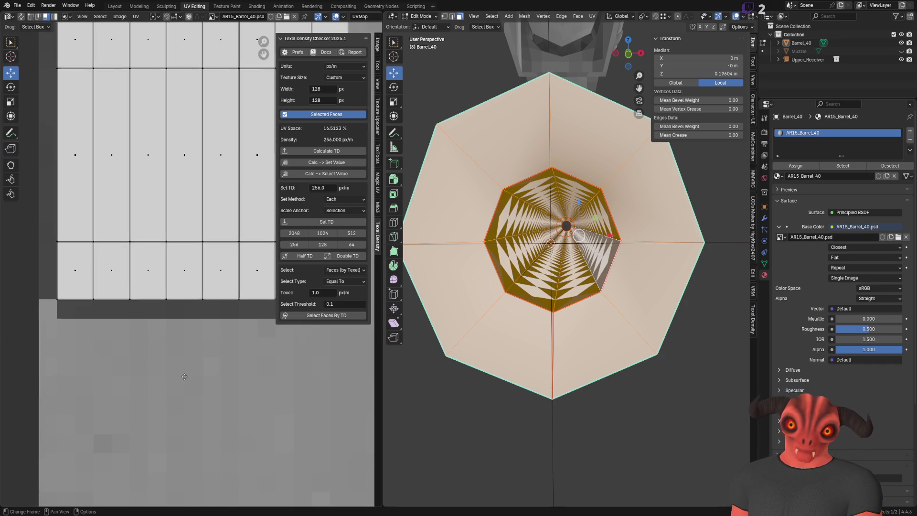
pyautogui.scroll(-10, 167, 208)
pyautogui.scroll(8, 166, 209)
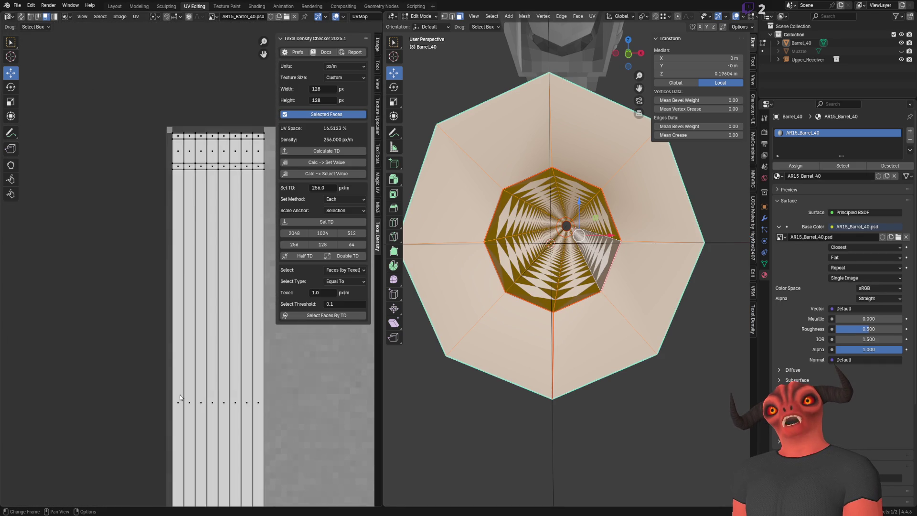
pyautogui.scroll(1, 188, 205)
pyautogui.scroll(-5, 188, 205)
pyautogui.scroll(4, 215, 286)
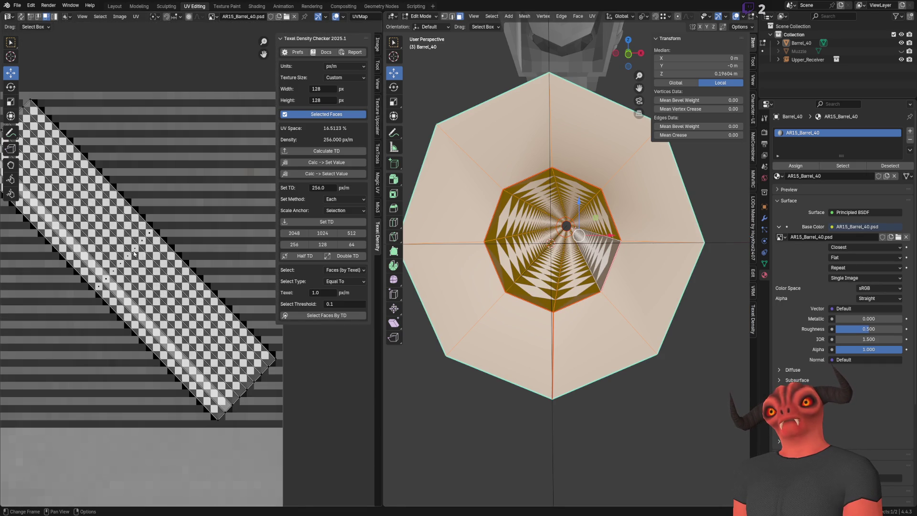
pyautogui.scroll(2, 220, 294)
pyautogui.scroll(-5, 194, 272)
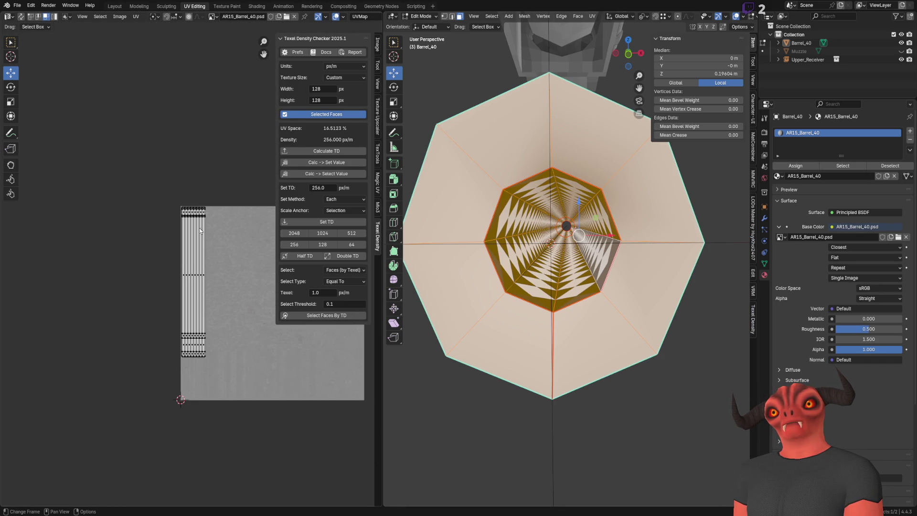
pyautogui.hotkey('alt', 'Tab')
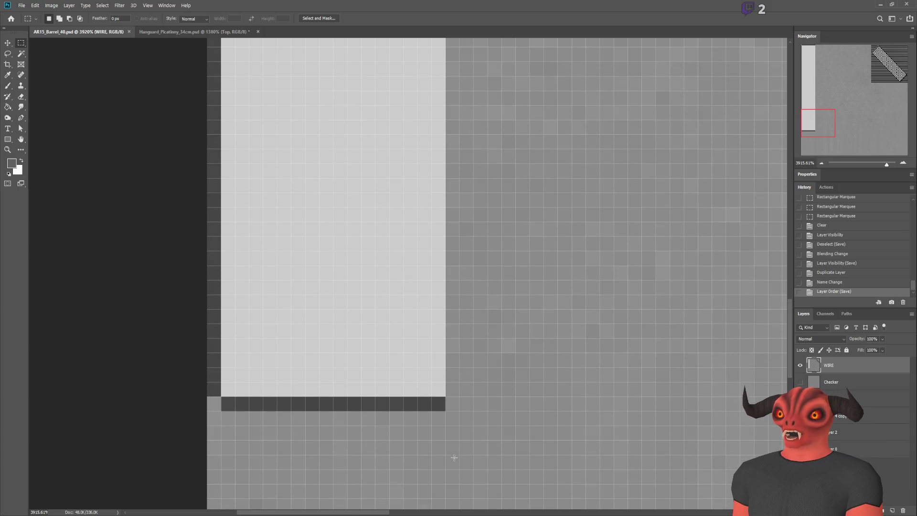
pyautogui.keyDown('alt'); pyautogui.scroll(-3, 494, 369); pyautogui.keyUp('alt')
pyautogui.moveTo(340, 390); pyautogui.dragTo(337, 379)
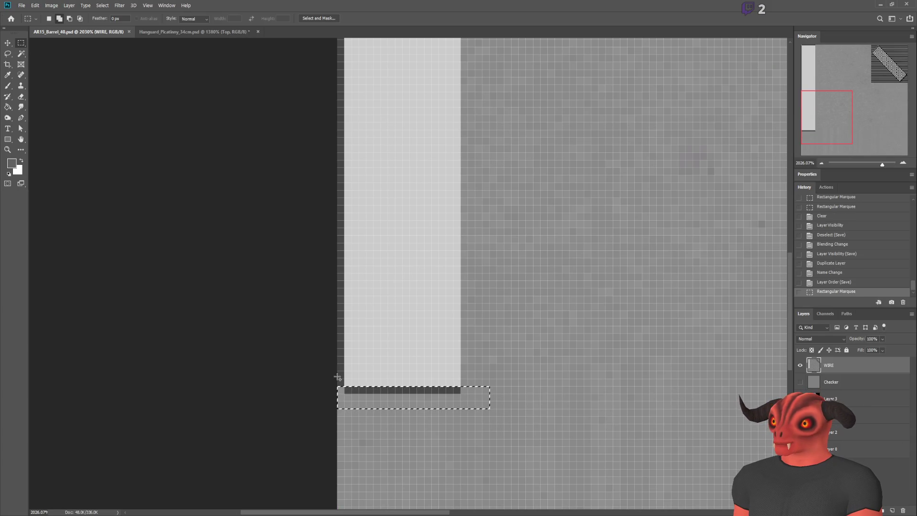
pyautogui.scroll(5, 352, 234)
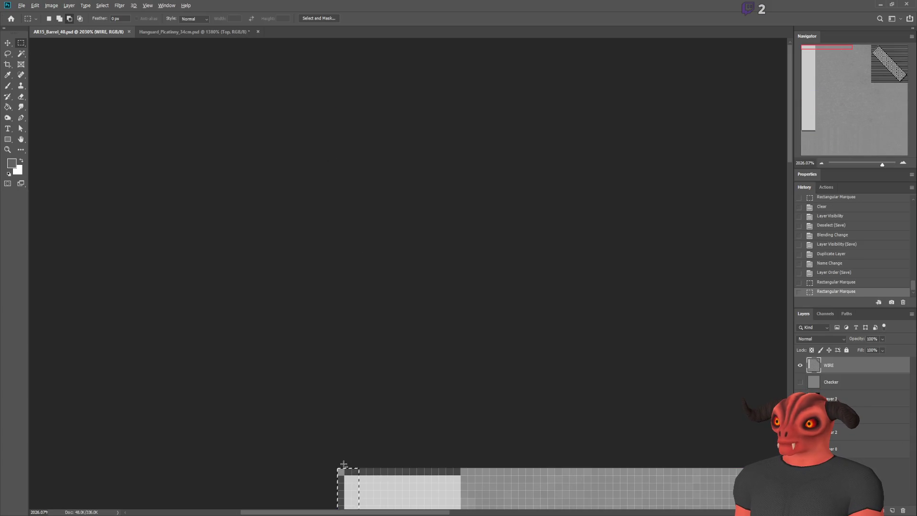
pyautogui.scroll(-3, 342, 465)
pyautogui.scroll(-3, 343, 465)
pyautogui.scroll(-2, 343, 464)
pyautogui.scroll(-2, 343, 464)
pyautogui.scroll(-1, 343, 465)
pyautogui.keyDown('alt'); pyautogui.scroll(-2, 342, 465); pyautogui.keyUp('alt')
pyautogui.keyDown('alt'); pyautogui.scroll(-2, 343, 465); pyautogui.keyUp('alt')
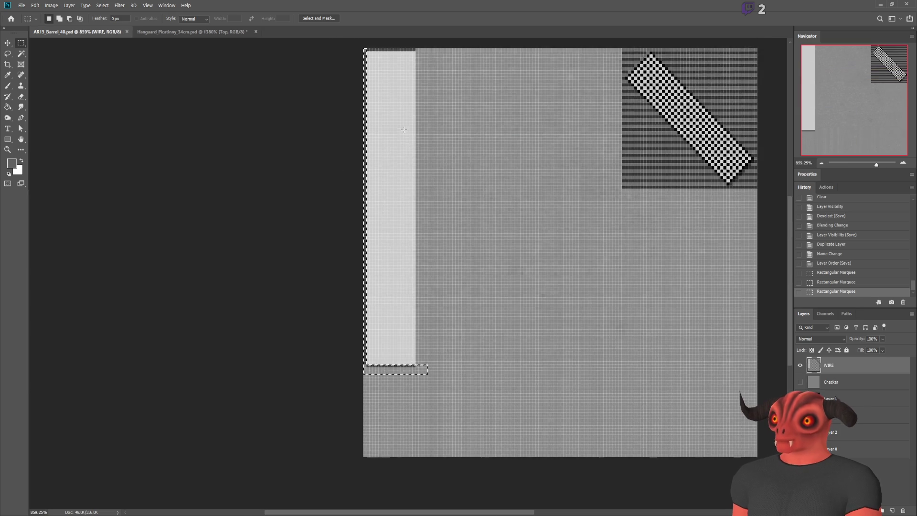
pyautogui.keyDown('alt'); pyautogui.scroll(3, 358, 102); pyautogui.keyUp('alt')
pyautogui.keyDown('alt'); pyautogui.scroll(2, 358, 103); pyautogui.keyUp('alt')
# Marquee the one-pixel dark edge row along the strip top, delete it, deselect, and target Layer 3 with the Brush.
pyautogui.moveTo(367, 180); pyautogui.dragTo(662, 183)
pyautogui.press('Delete')
pyautogui.hotkey('ctrl', 'd')
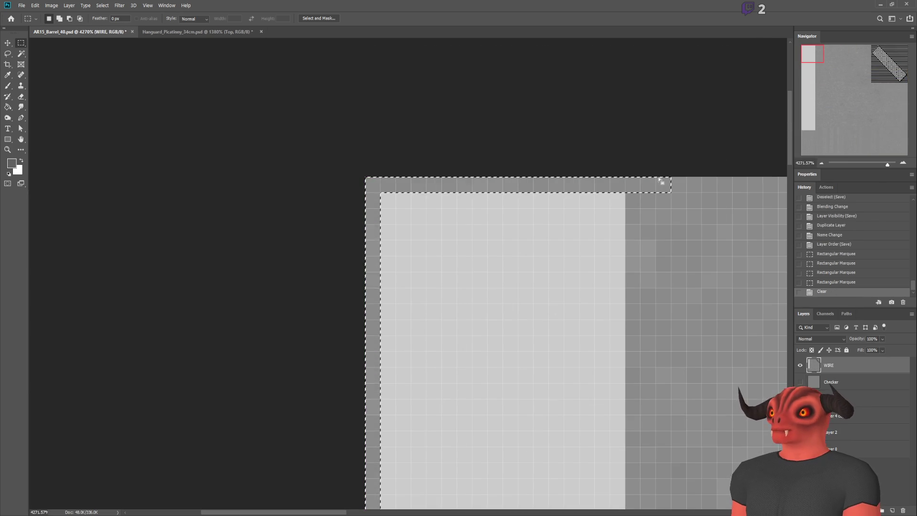
pyautogui.keyDown('alt'); pyautogui.scroll(-2, 620, 202); pyautogui.keyUp('alt')
pyautogui.keyDown('alt'); pyautogui.scroll(-2, 645, 251); pyautogui.keyUp('alt')
pyautogui.keyDown('alt'); pyautogui.scroll(1, 716, 280); pyautogui.keyUp('alt')
pyautogui.keyDown('alt'); pyautogui.scroll(-1, 701, 401); pyautogui.keyUp('alt')
pyautogui.keyDown('alt'); pyautogui.scroll(2, 701, 402); pyautogui.keyUp('alt')
pyautogui.keyDown('alt'); pyautogui.scroll(1, 387, 402); pyautogui.keyUp('alt')
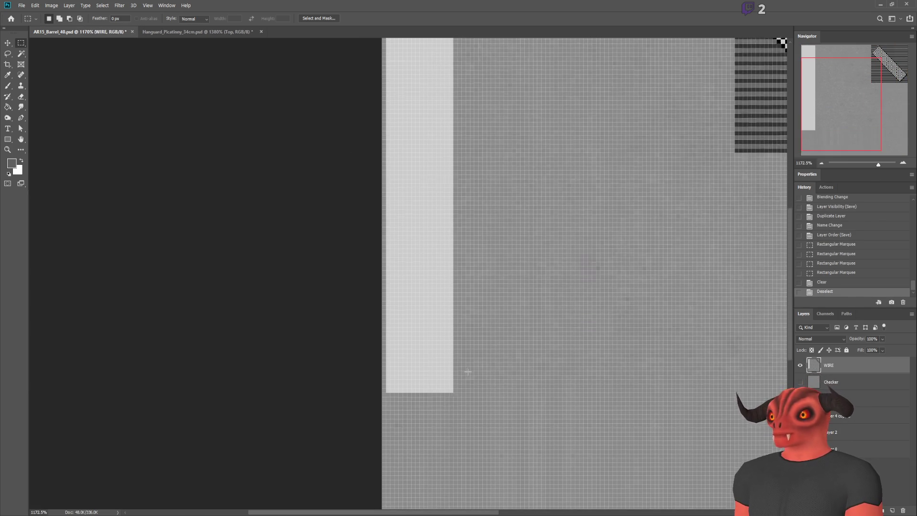
pyautogui.keyDown('alt'); pyautogui.scroll(1, 287, 398); pyautogui.keyUp('alt')
pyautogui.keyDown('alt'); pyautogui.scroll(1, 121, 398); pyautogui.keyUp('alt')
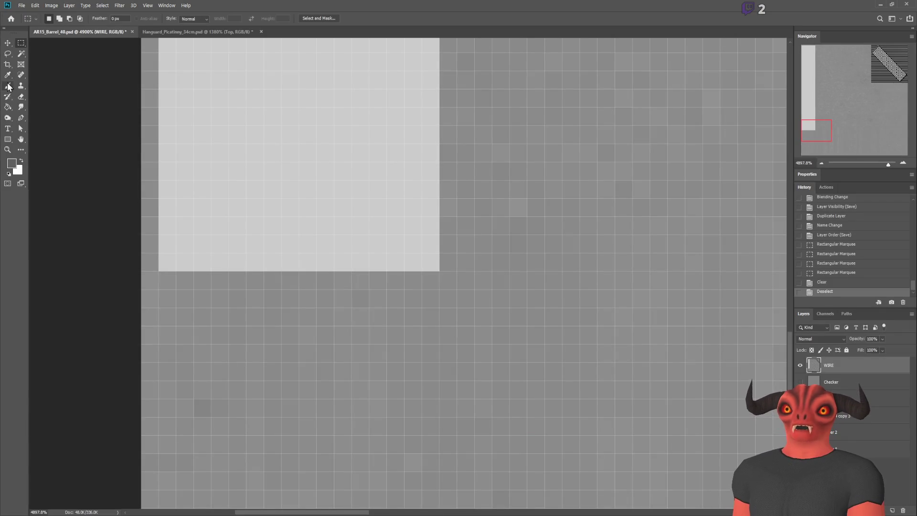
pyautogui.click(8, 86)
pyautogui.click(839, 401)
# Create a new layer named Teeth, set up hard-edged pencil drawing with a sampled colour, and place a first pixel.
pyautogui.hotkey('ctrl', 'shift', 'alt', 'n')
pyautogui.write('Teeth')
pyautogui.press('Return')
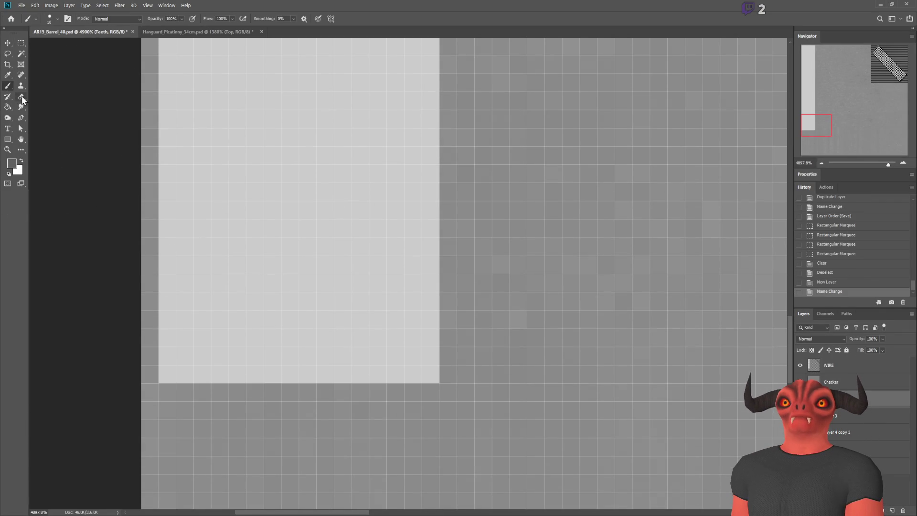
pyautogui.hotkey('shift', 'b')
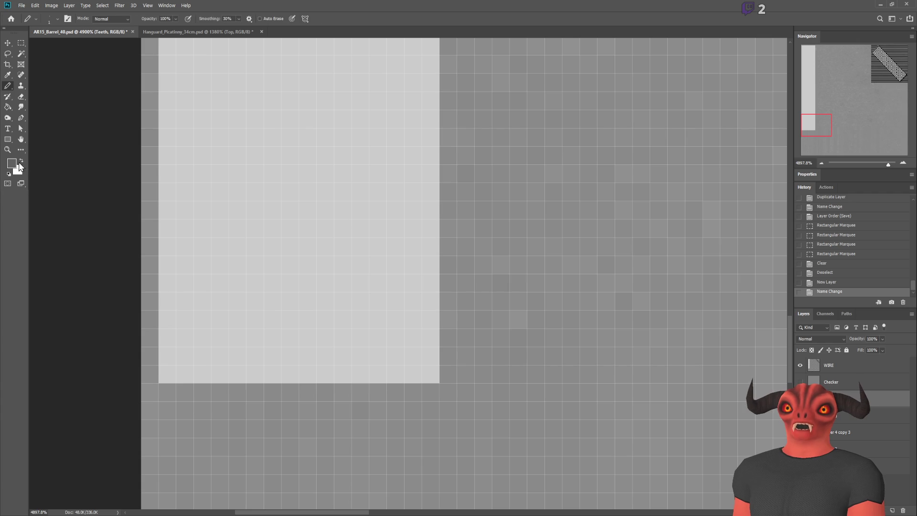
pyautogui.press('i')
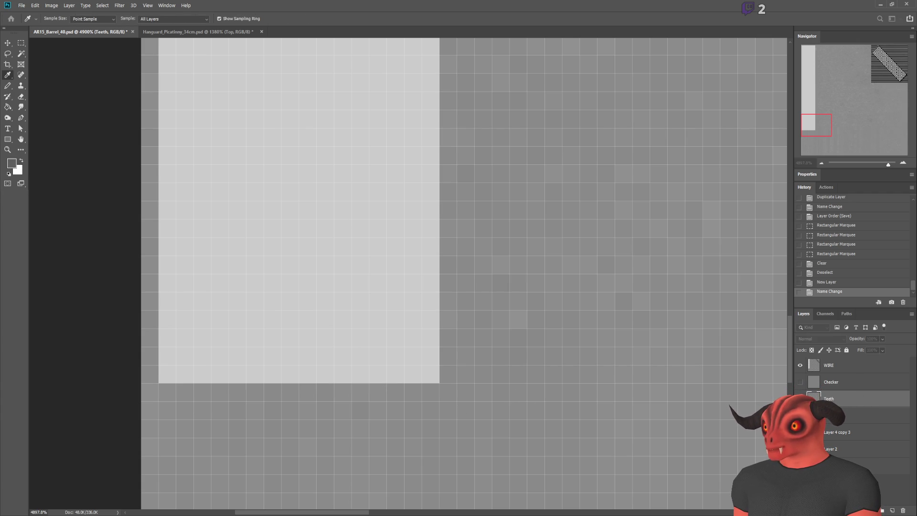
pyautogui.press('b')
pyautogui.click(180, 373)
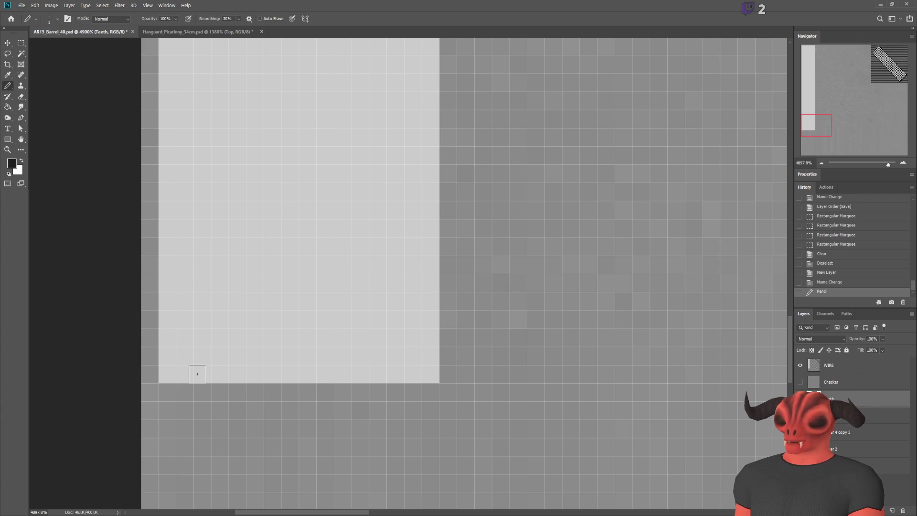
# Reorder the Teeth layer, change WIRE's blend mode and fade it to 20% opacity, then target Teeth.
pyautogui.moveTo(799, 422); pyautogui.dragTo(838, 401)
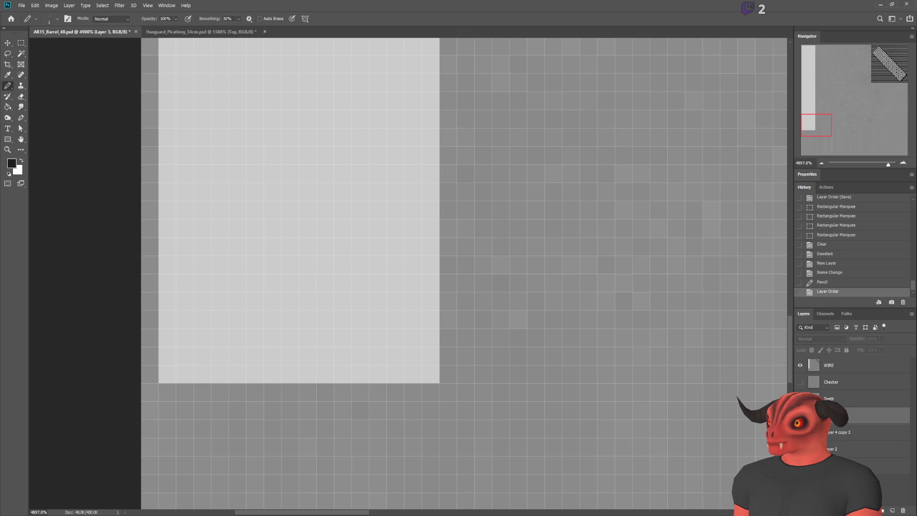
pyautogui.click(829, 365)
pyautogui.scroll(-10, 823, 339)
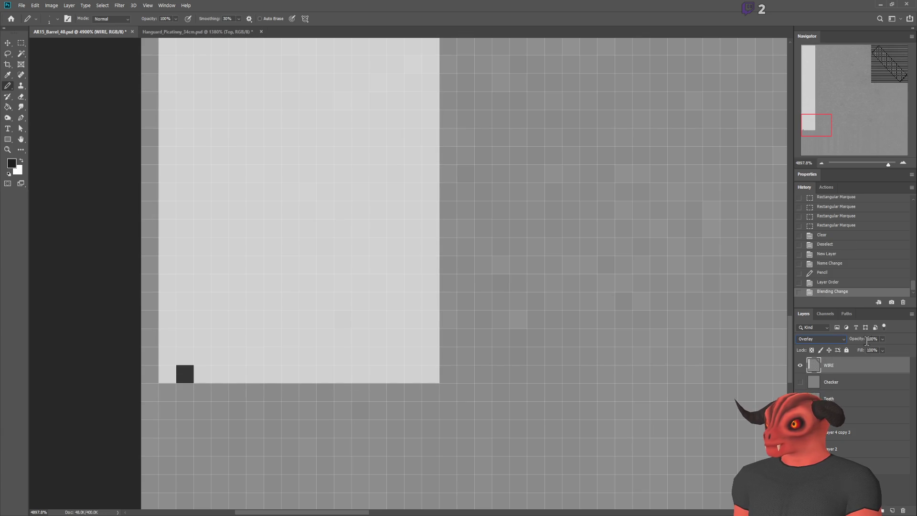
pyautogui.moveTo(864, 343); pyautogui.dragTo(834, 344)
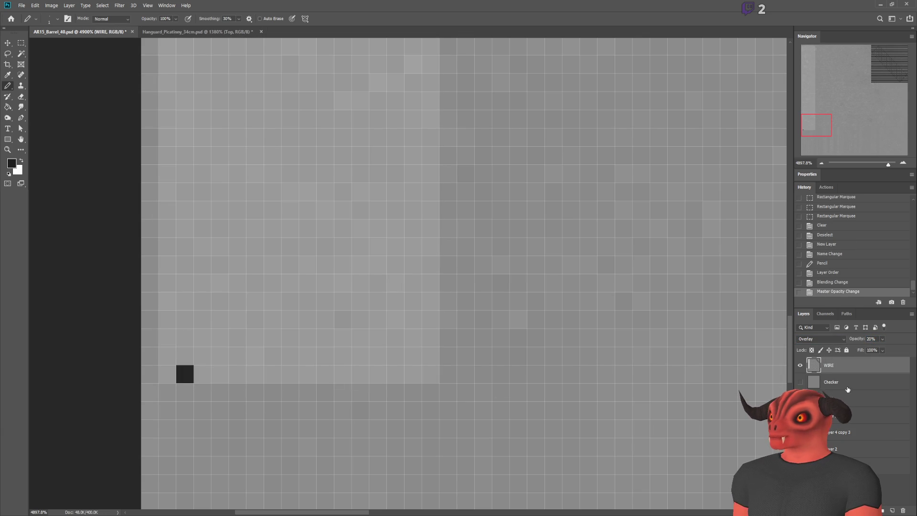
pyautogui.click(860, 399)
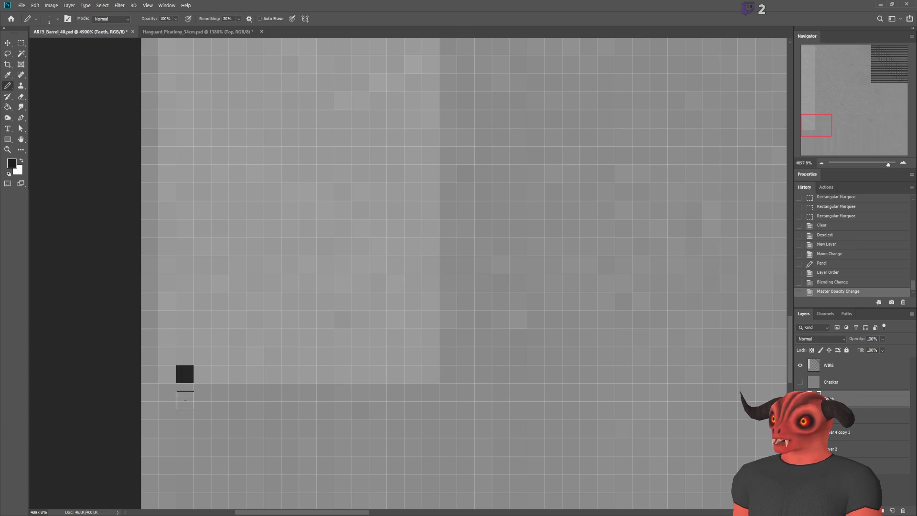
# Paint a row of six black tooth squares along the strip's bottom.
pyautogui.click(219, 374)
pyautogui.click(256, 373)
pyautogui.click(290, 373)
pyautogui.click(326, 373)
pyautogui.click(396, 374)
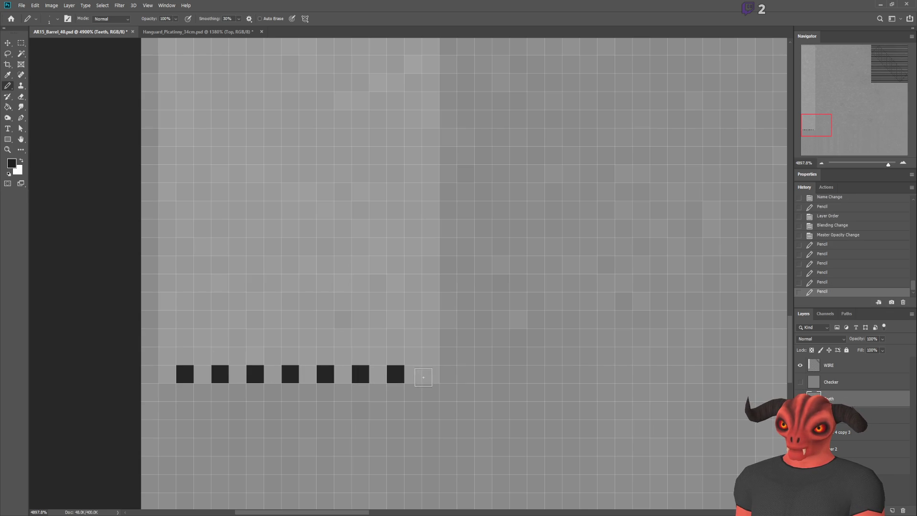
pyautogui.click(431, 373)
# Sample a light colour, draw a light pixel row across the strip bottom, restore a black tooth, and save.
pyautogui.press('i')
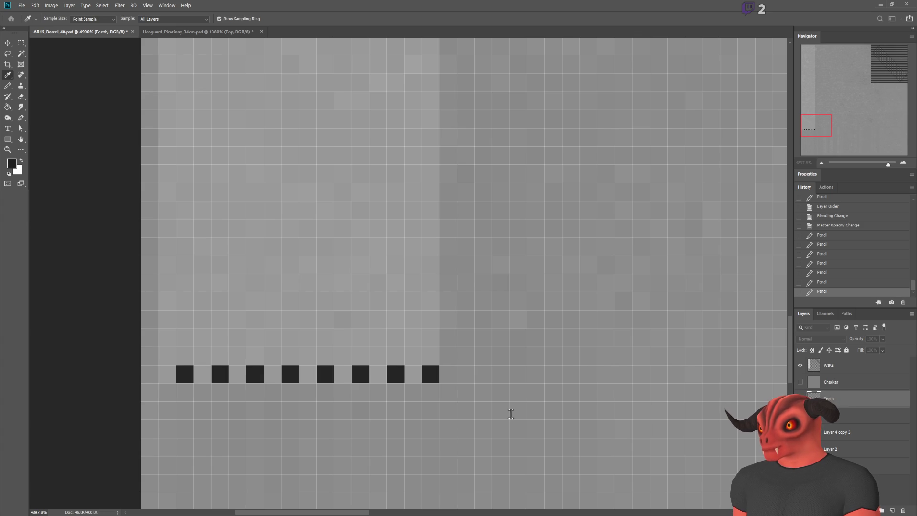
pyautogui.press('b')
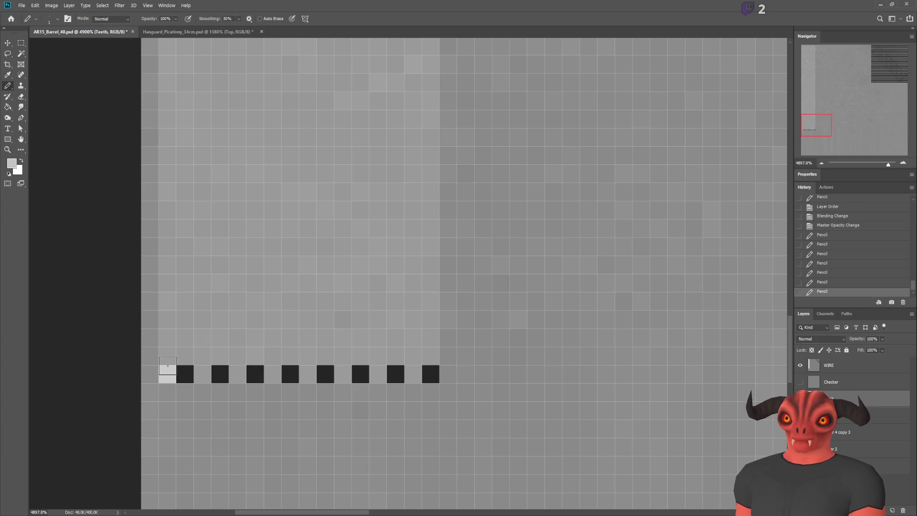
pyautogui.keyDown('shift'); pyautogui.click(431, 355); pyautogui.keyUp('shift')
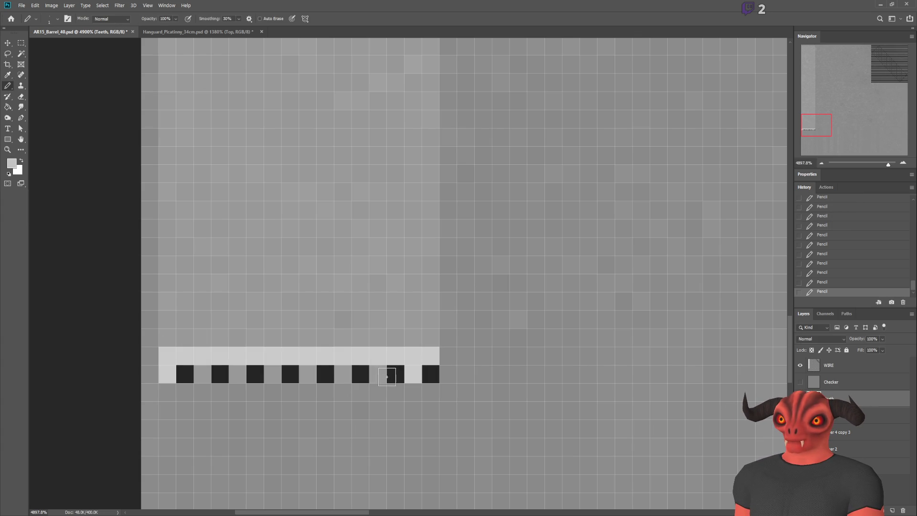
pyautogui.click(328, 374)
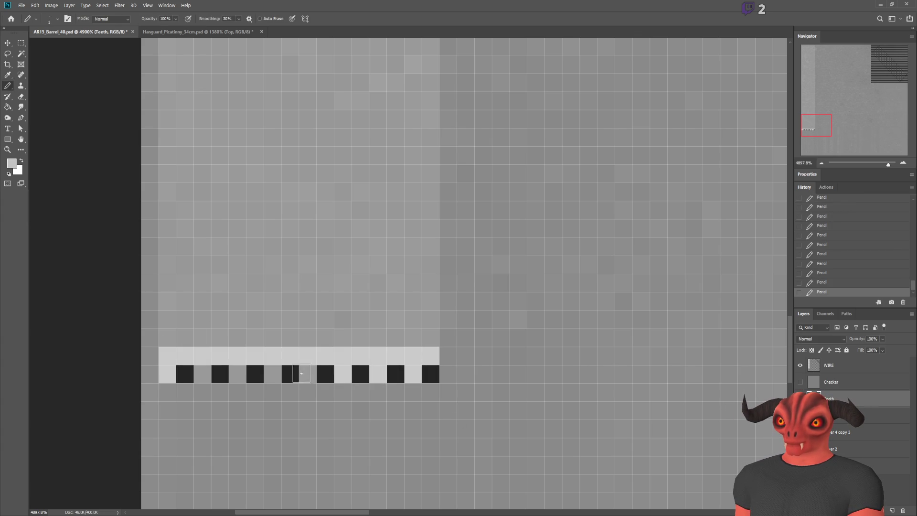
pyautogui.hotkey('ctrl', 's')
# Reload the texture in Blender and orbit in Object Mode to look straight down the bore at the teeth ring.
pyautogui.hotkey('alt', 'Tab')
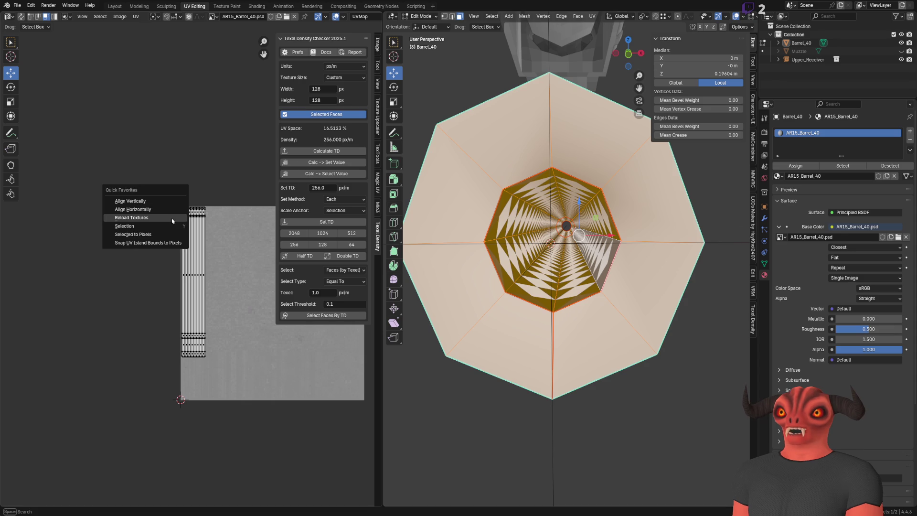
pyautogui.press('Tab')
pyautogui.scroll(-5, 655, 256)
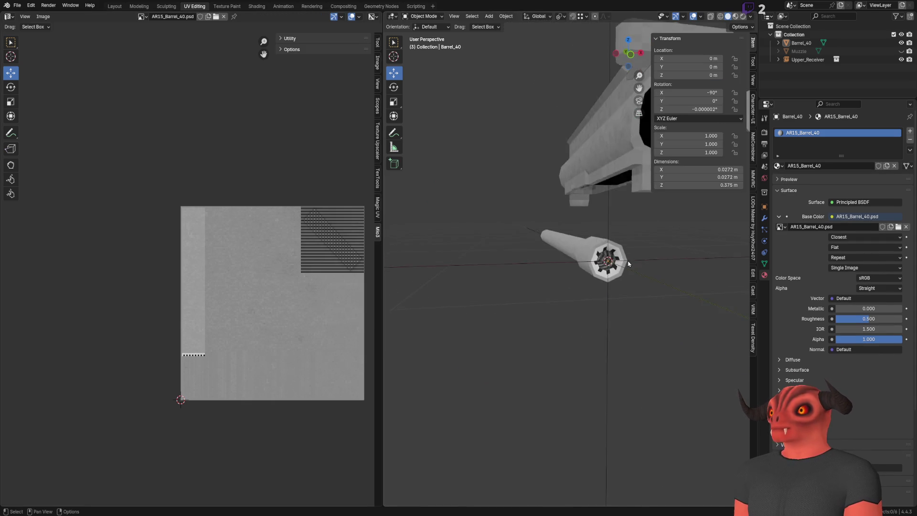
pyautogui.moveTo(656, 256); pyautogui.dragTo(584, 256, button='middle')
pyautogui.scroll(5, 660, 265)
pyautogui.scroll(-4, 660, 264)
pyautogui.moveTo(652, 274); pyautogui.dragTo(569, 271, button='middle')
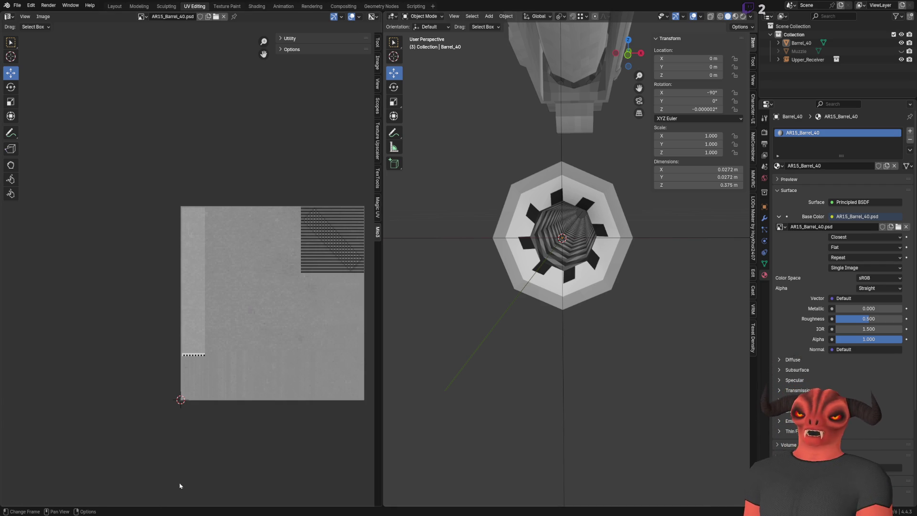
pyautogui.press('Tab')
pyautogui.scroll(3, 216, 275)
pyautogui.scroll(3, 216, 275)
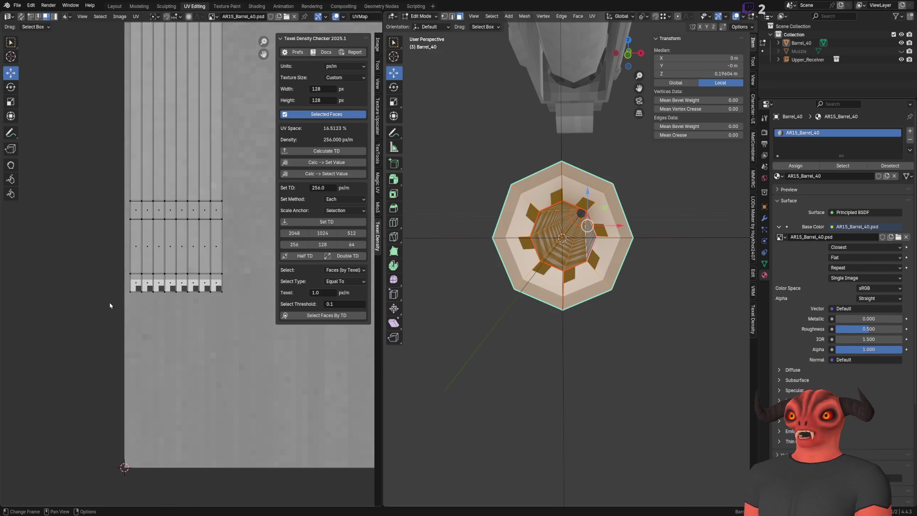
# Reload the texture from Quick Favorites and slide the bore's UV faces right about 0.0039 along X.
pyautogui.rightClick(179, 288)
pyautogui.click(181, 290)
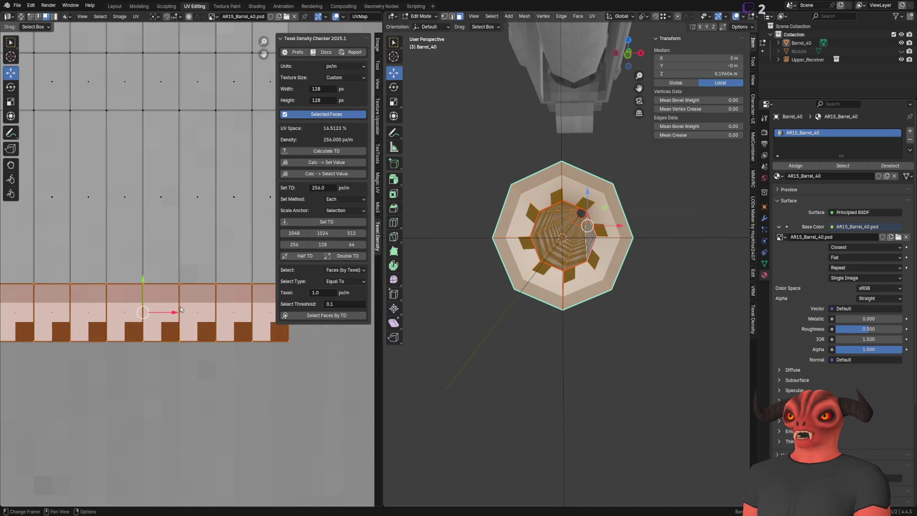
pyautogui.scroll(3, 149, 242)
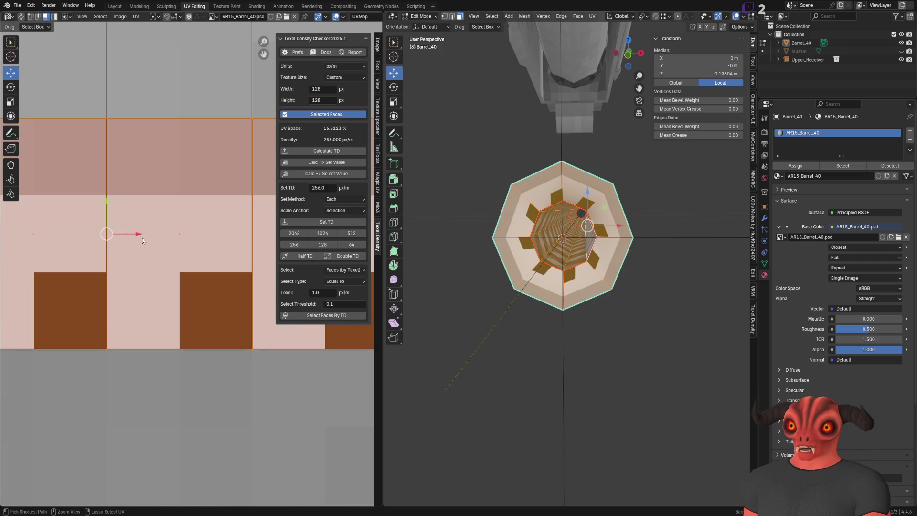
pyautogui.moveTo(127, 236); pyautogui.dragTo(164, 244)
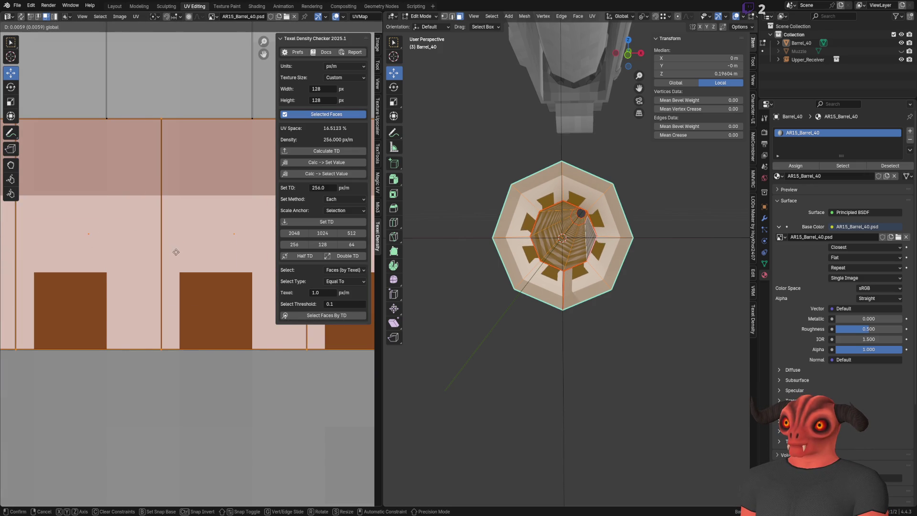
pyautogui.click(168, 251)
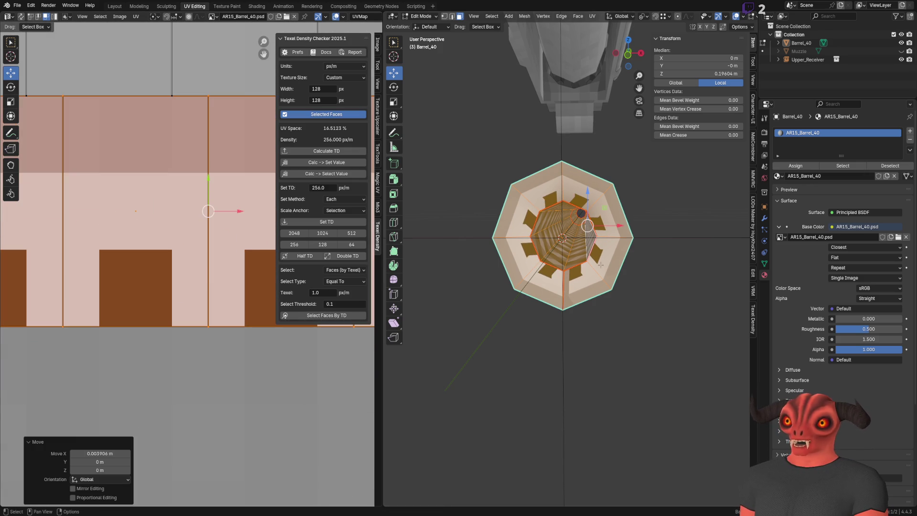
pyautogui.scroll(5, 651, 273)
# Check the realigned teeth from a centred end view, re-enter Edit Mode, and return to Photoshop.
pyautogui.press('Tab')
pyautogui.scroll(-4, 651, 273)
pyautogui.scroll(-4, 641, 273)
pyautogui.moveTo(642, 273); pyautogui.dragTo(616, 269, button='middle')
pyautogui.press('Tab')
pyautogui.scroll(-3, 74, 254)
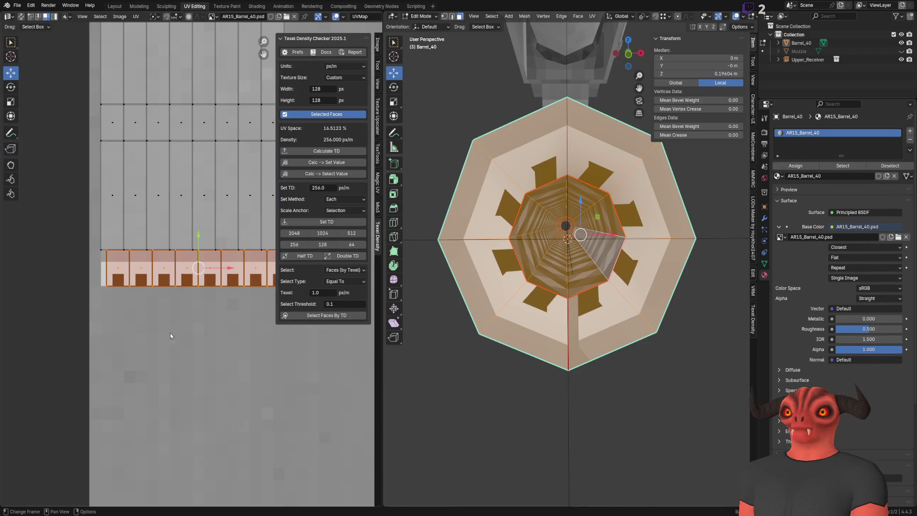
pyautogui.keyDown('ctrl'); pyautogui.hscroll(3, 153, 260); pyautogui.keyUp('ctrl')
pyautogui.hotkey('alt', 'Tab')
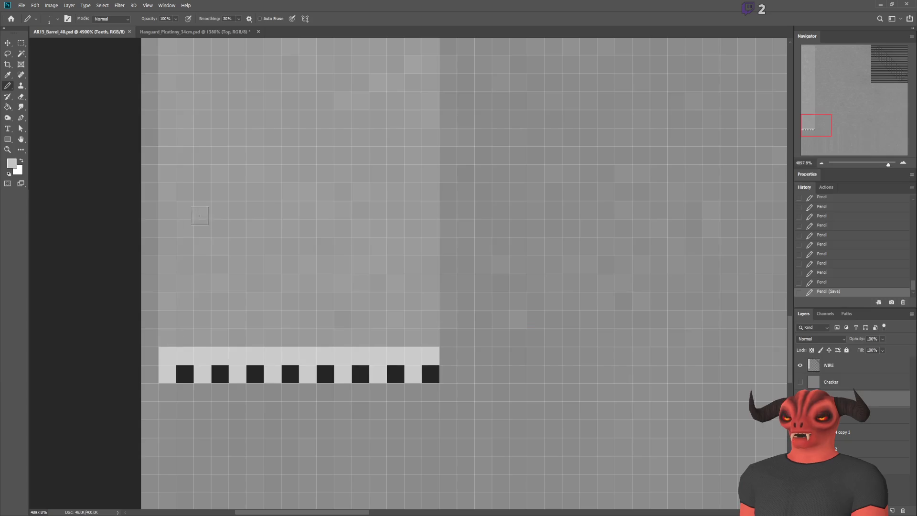
pyautogui.keyDown('alt'); pyautogui.scroll(3, 563, 346); pyautogui.keyUp('alt')
pyautogui.keyDown('alt'); pyautogui.scroll(2, 563, 346); pyautogui.keyUp('alt')
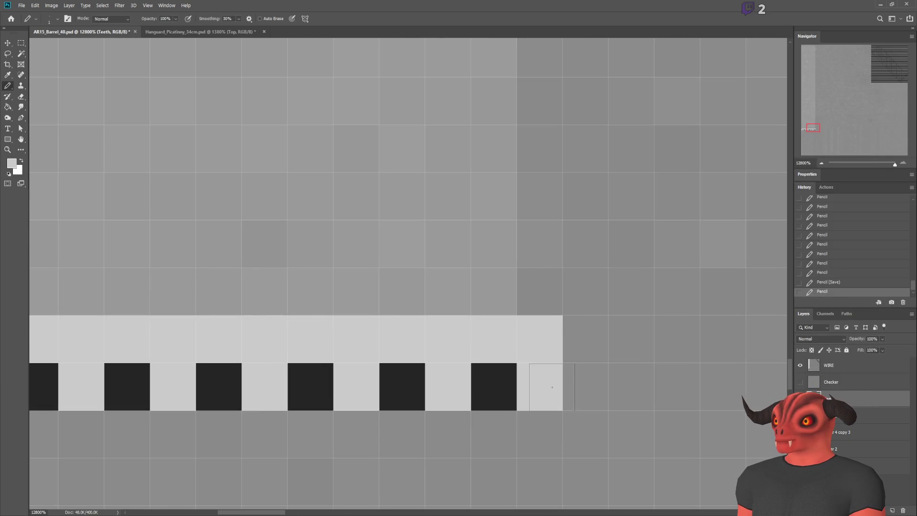
pyautogui.keyDown('alt'); pyautogui.scroll(-3, 545, 383); pyautogui.keyUp('alt')
pyautogui.keyDown('alt'); pyautogui.scroll(1, 346, 357); pyautogui.keyUp('alt')
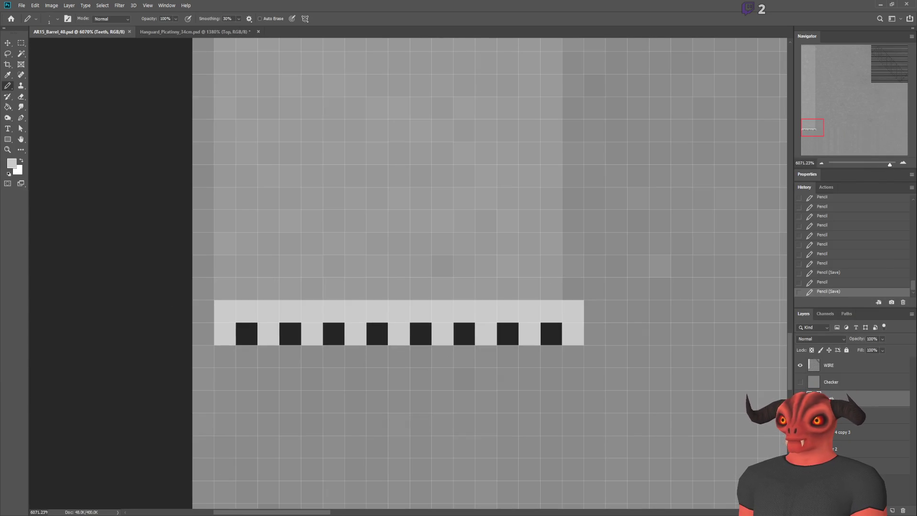
# View the barrel at an angle in Blender's Object Mode, then return to the texture.
pyautogui.hotkey('alt', 'Tab')
pyautogui.press('Tab')
pyautogui.scroll(-4, 604, 265)
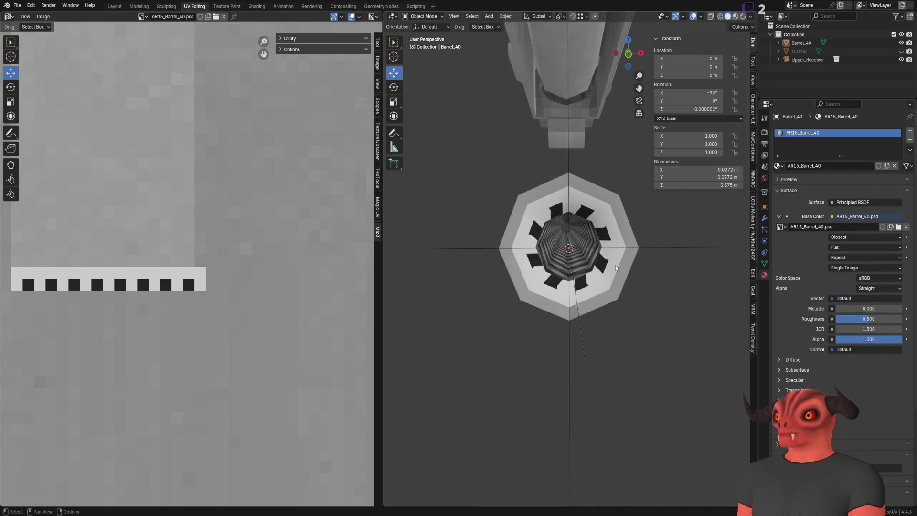
pyautogui.scroll(3, 604, 265)
pyautogui.moveTo(604, 266)
pyautogui.mouseDown(button='middle')
pyautogui.moveTo(600, 279)
pyautogui.moveTo(584, 265)
pyautogui.mouseUp(button='middle')
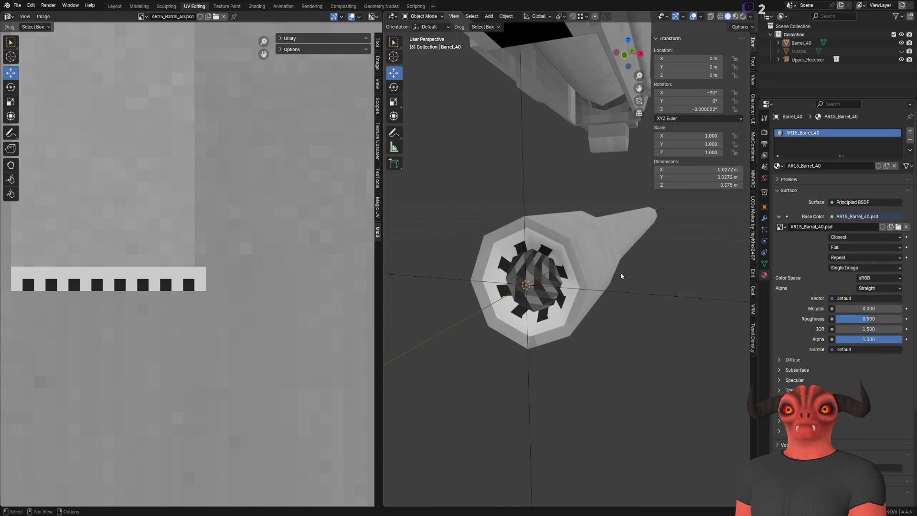
pyautogui.scroll(2, 584, 265)
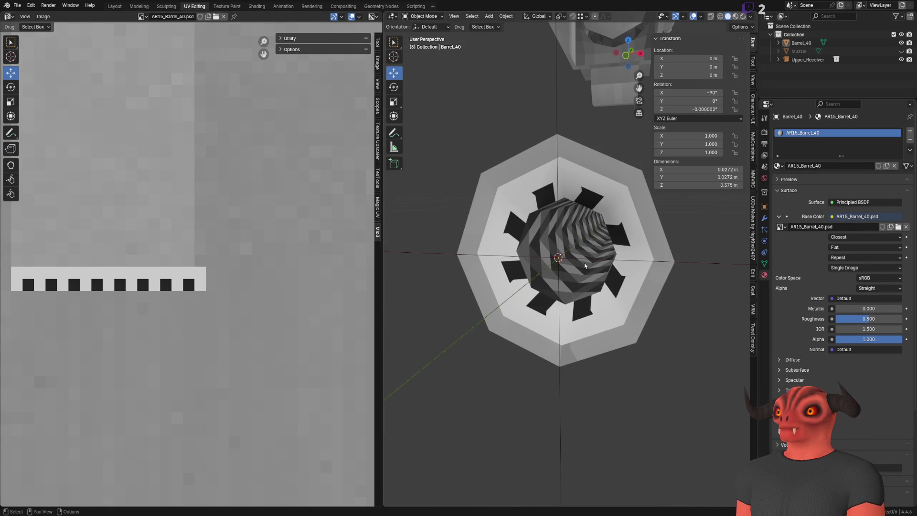
pyautogui.hotkey('alt', 'Tab')
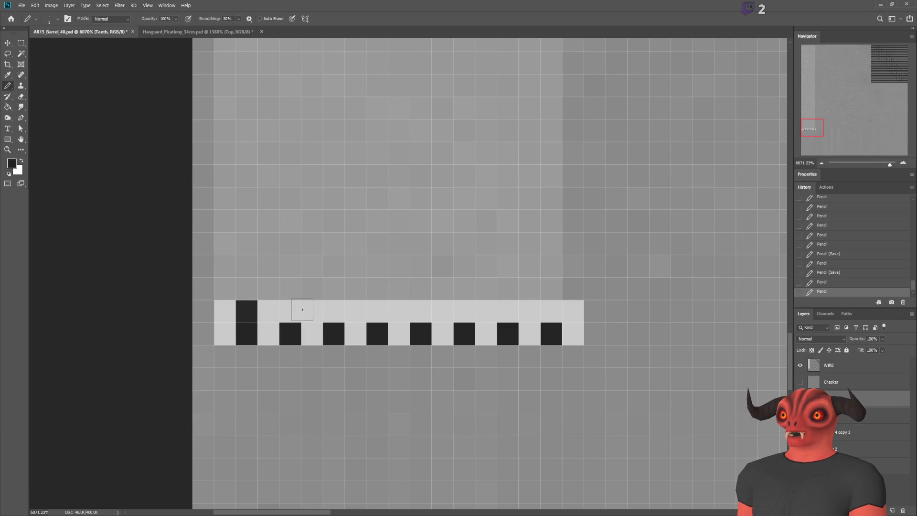
# Paint the strip's top row black to extend the teeth, then reload and face the muzzle in Blender.
pyautogui.hotkey('ctrl', 'z')
pyautogui.click(421, 311)
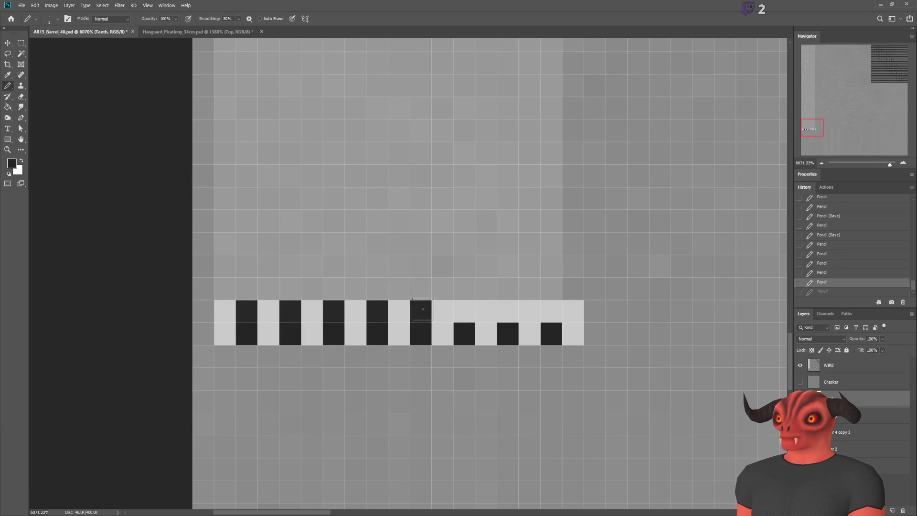
pyautogui.click(464, 311)
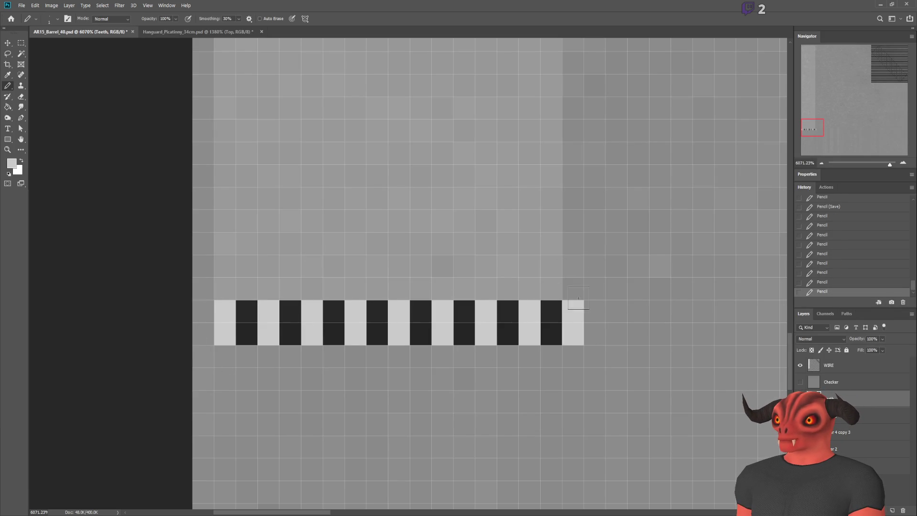
pyautogui.keyDown('shift'); pyautogui.click(230, 291); pyautogui.keyUp('shift')
pyautogui.hotkey('alt', 'Tab')
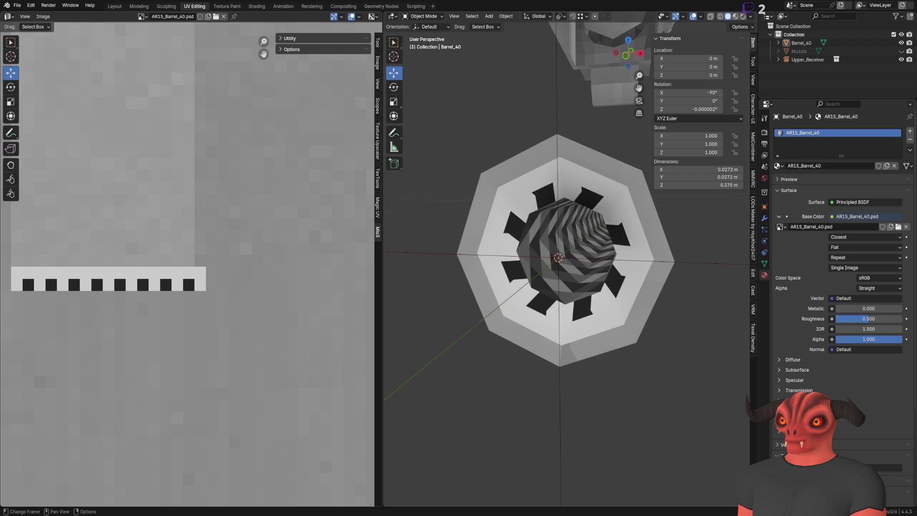
pyautogui.hotkey('alt', 'r')
pyautogui.scroll(-3, 623, 203)
pyautogui.scroll(-2, 623, 203)
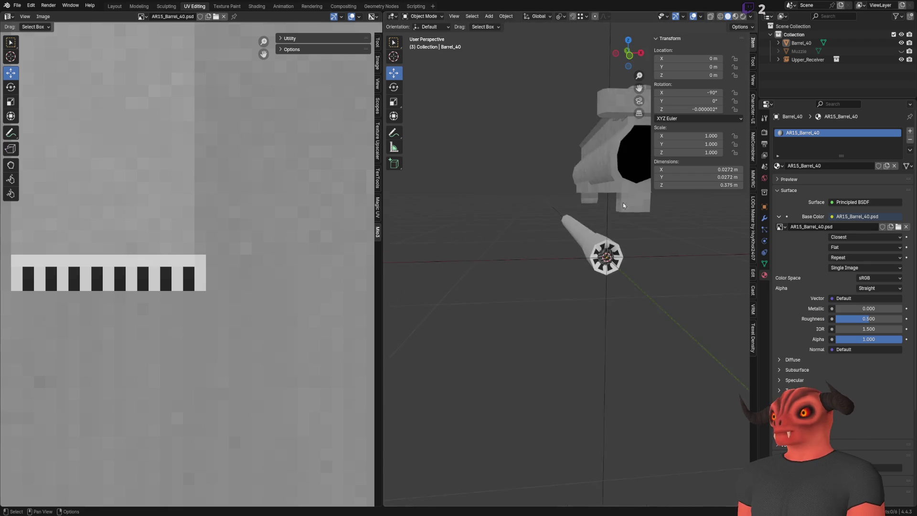
pyautogui.moveTo(622, 203)
pyautogui.mouseDown(button='middle')
pyautogui.moveTo(602, 197)
pyautogui.moveTo(601, 208)
pyautogui.mouseUp(button='middle')
pyautogui.scroll(5, 602, 197)
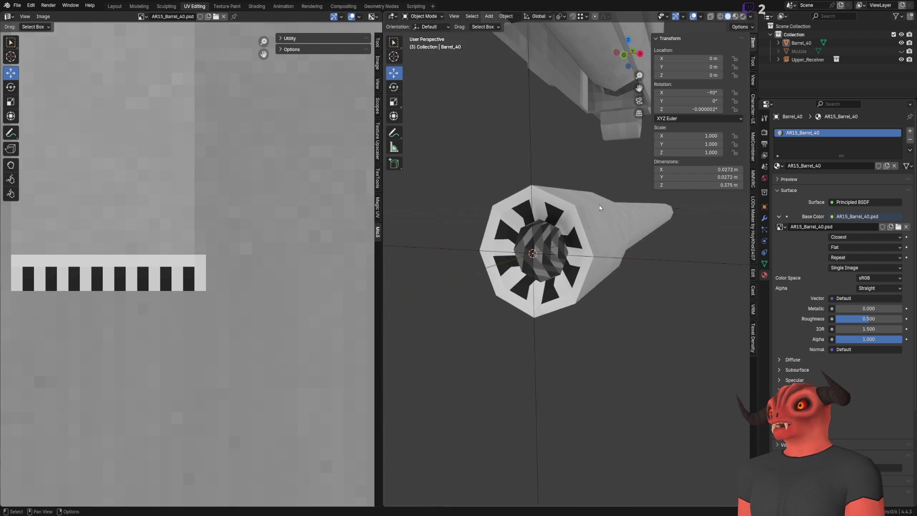
pyautogui.scroll(3, 600, 208)
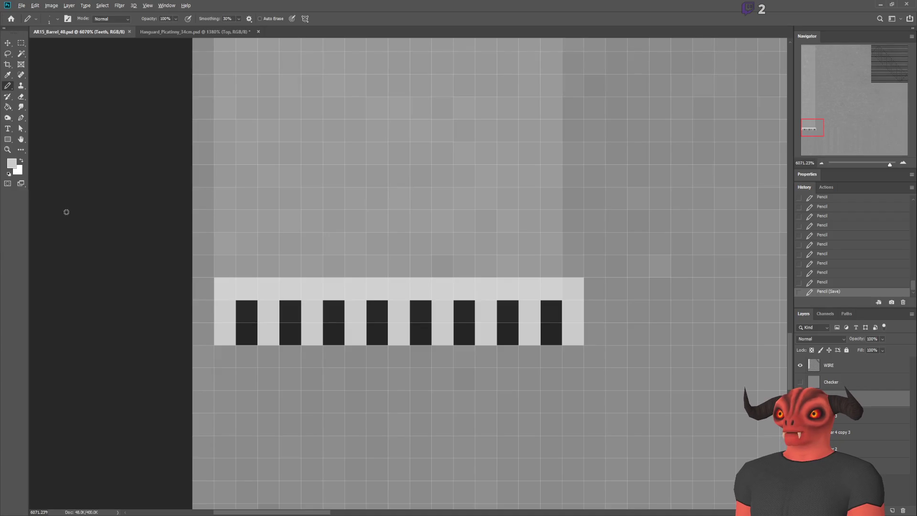
# Swap colours, paint the strip's top row grey in one line, save, and reload to check the barrel.
pyautogui.press('x')
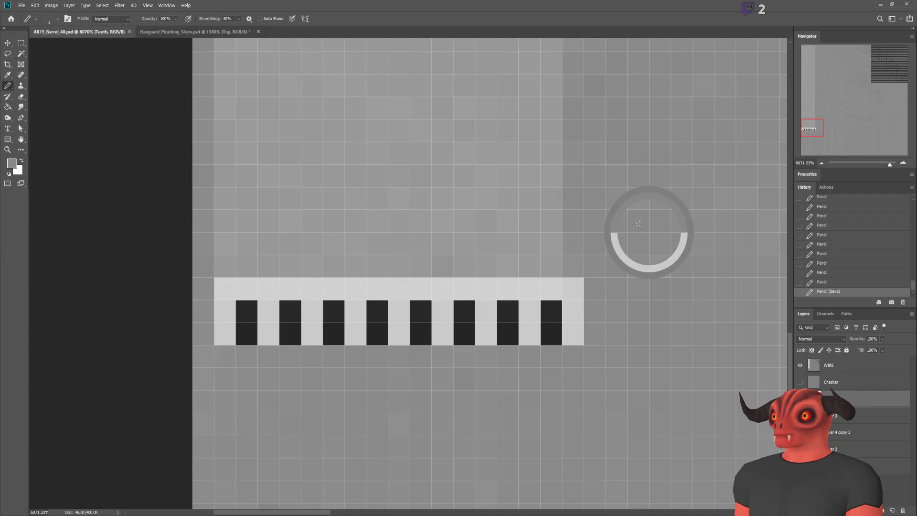
pyautogui.click(225, 288)
pyautogui.keyDown('shift'); pyautogui.click(569, 290); pyautogui.keyUp('shift')
pyautogui.hotkey('ctrl', 's')
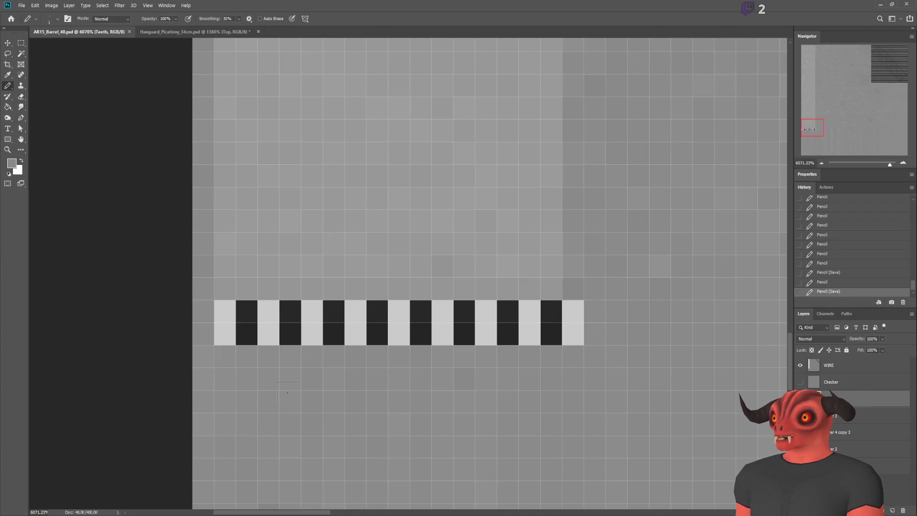
pyautogui.hotkey('alt', 'Tab')
pyautogui.hotkey('alt', 'r')
pyautogui.scroll(-3, 583, 236)
pyautogui.scroll(-2, 583, 237)
pyautogui.moveTo(583, 236); pyautogui.dragTo(553, 233, button='middle')
pyautogui.scroll(4, 553, 233)
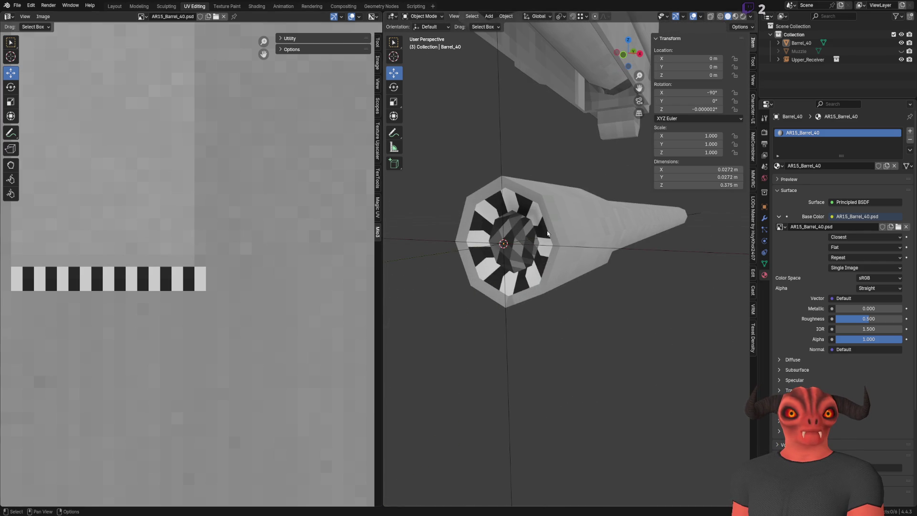
pyautogui.moveTo(532, 239); pyautogui.dragTo(557, 256, button='middle')
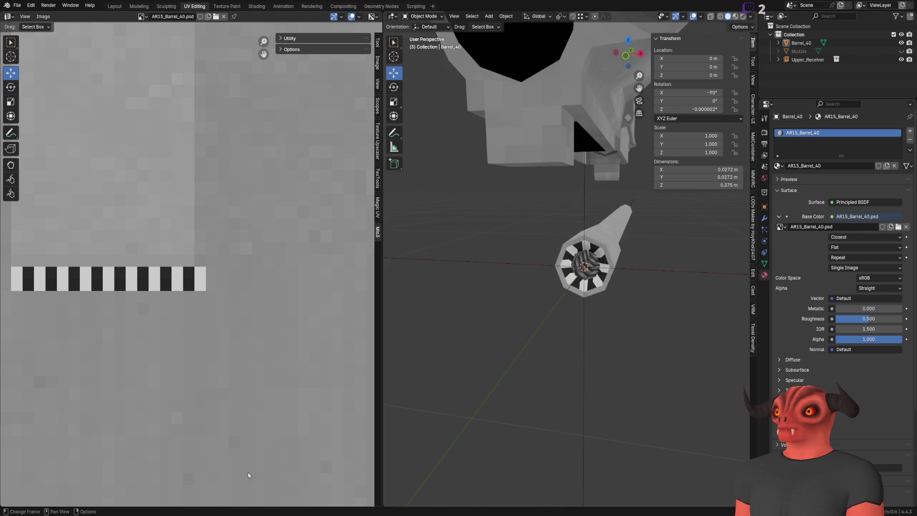
# Repaint the top row light grey, then in sampled mid-grey and light grey tones using the Eyedropper.
pyautogui.hotkey('alt', 'Tab')
pyautogui.hotkey('alt', 'Tab')
pyautogui.click(225, 289)
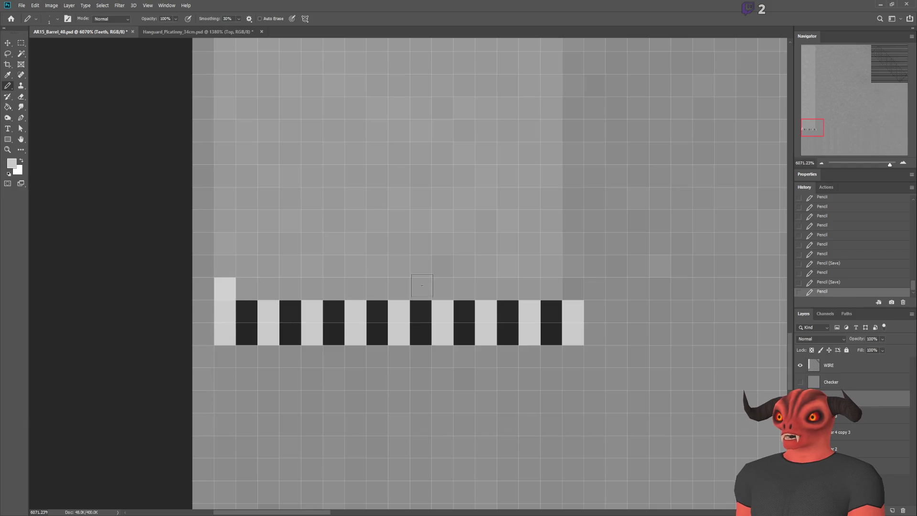
pyautogui.keyDown('shift'); pyautogui.click(573, 289); pyautogui.keyUp('shift')
pyautogui.press('i')
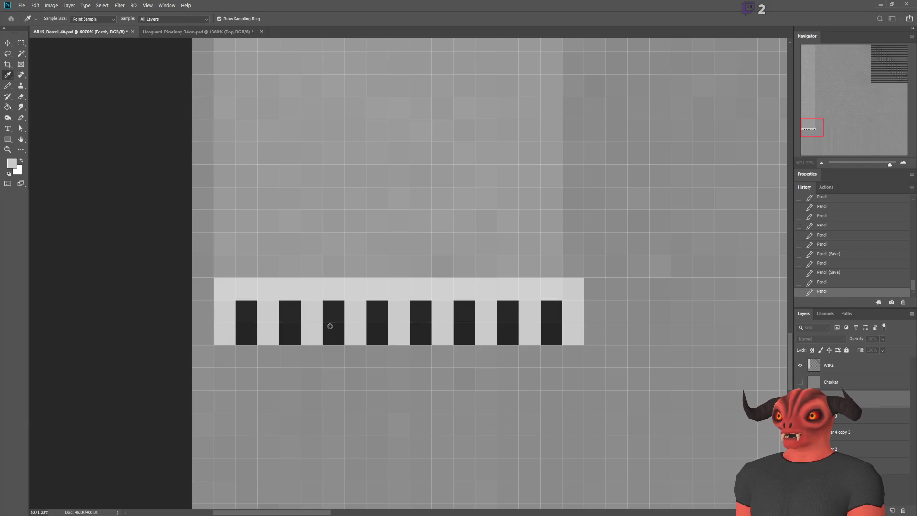
pyautogui.press('b')
pyautogui.click(573, 289)
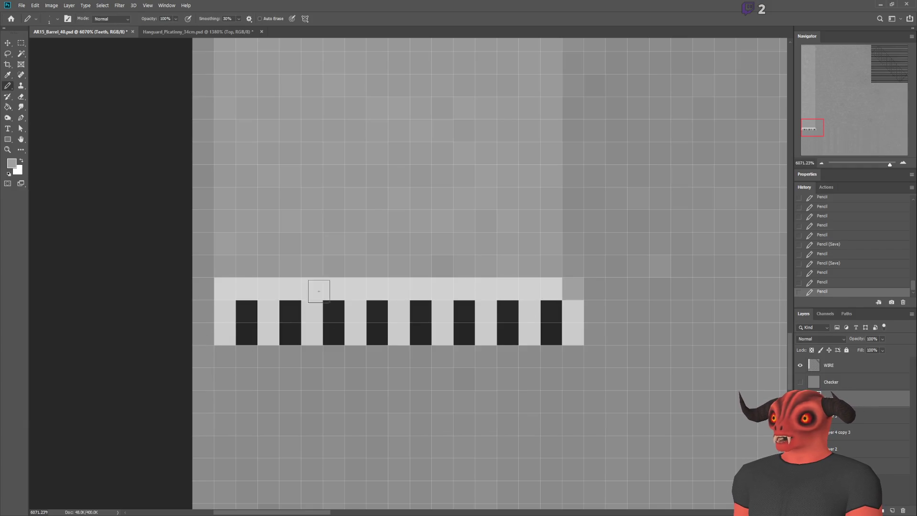
pyautogui.keyDown('shift'); pyautogui.click(233, 290); pyautogui.keyUp('shift')
pyautogui.press('i')
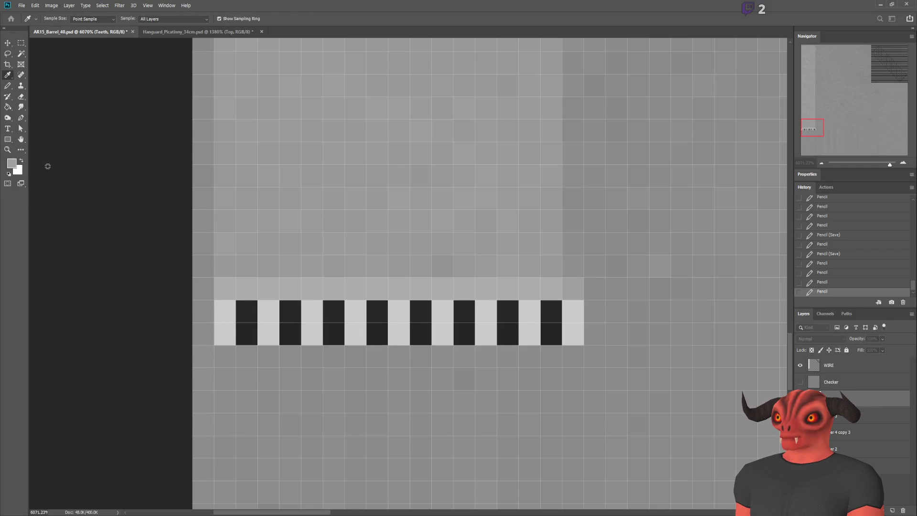
pyautogui.press('b')
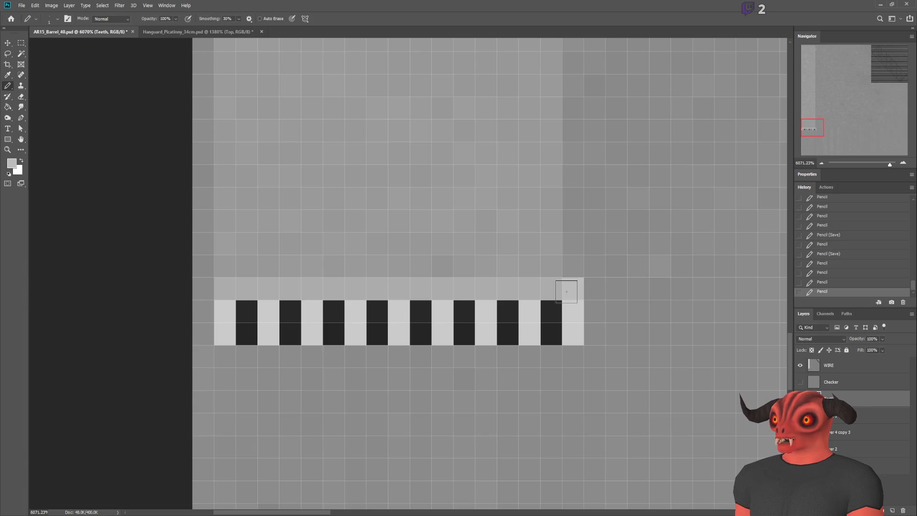
pyautogui.keyDown('shift'); pyautogui.click(233, 290); pyautogui.keyUp('shift')
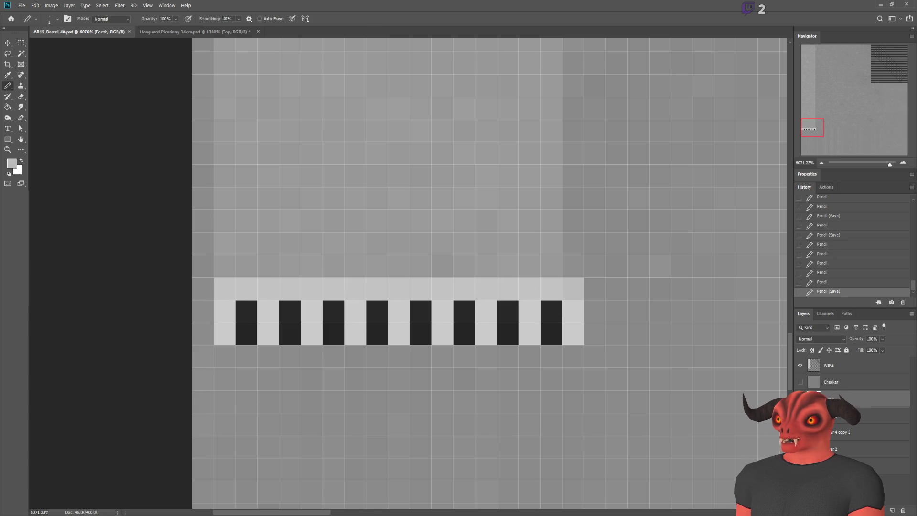
# Reload the edited texture on the barrel in Blender, orbit to inspect it, and return to Photoshop.
pyautogui.hotkey('alt', 'Tab')
pyautogui.hotkey('alt', 'r')
pyautogui.click(195, 229)
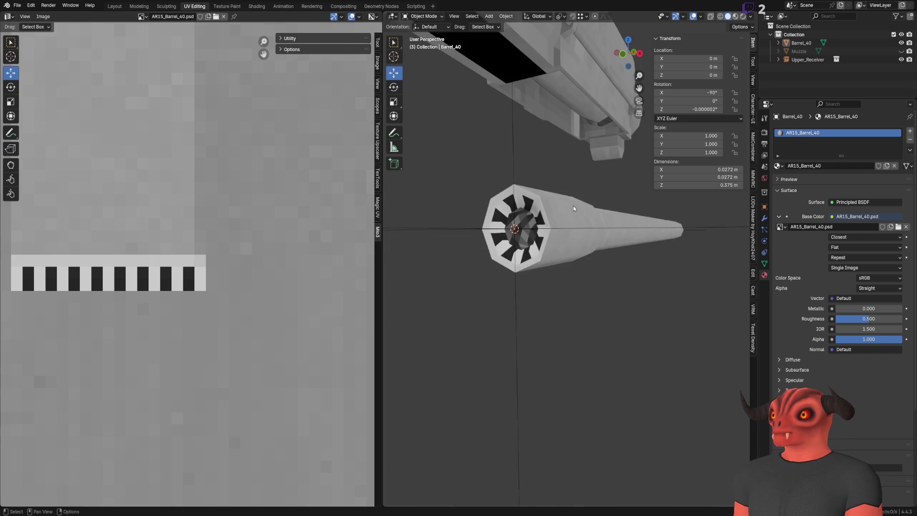
pyautogui.moveTo(615, 234)
pyautogui.mouseDown(button='middle')
pyautogui.moveTo(600, 227)
pyautogui.moveTo(601, 213)
pyautogui.moveTo(601, 226)
pyautogui.mouseUp(button='middle')
pyautogui.hotkey('alt', 'Tab')
# Repaint the whole top row in a newly sampled tone, then check the barrel from a side view and select it.
pyautogui.press('i')
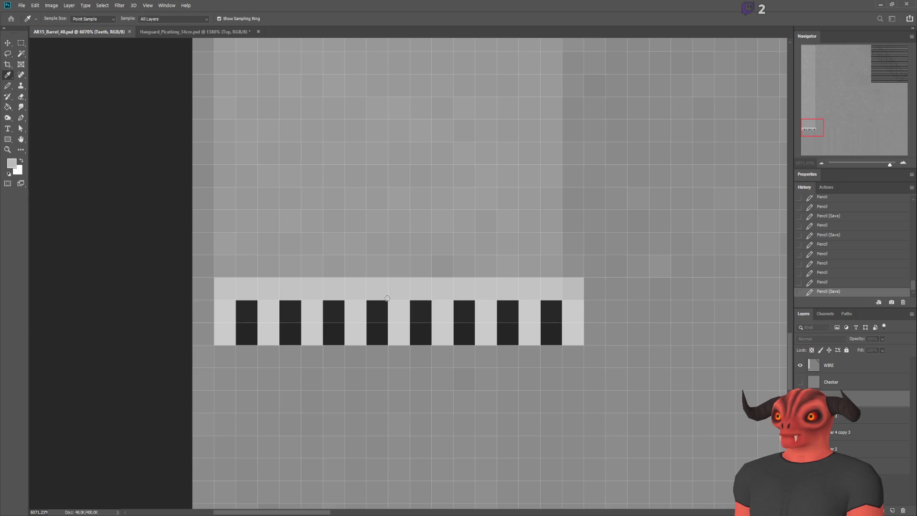
pyautogui.press('b')
pyautogui.click(573, 288)
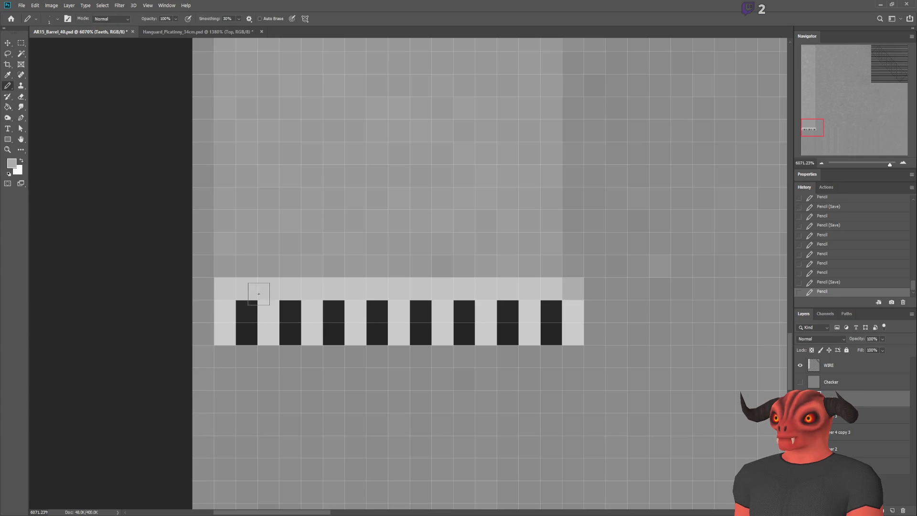
pyautogui.moveTo(551, 288); pyautogui.dragTo(223, 288)
pyautogui.hotkey('alt', 'Tab')
pyautogui.moveTo(545, 237)
pyautogui.mouseDown(button='middle')
pyautogui.moveTo(556, 231)
pyautogui.moveTo(502, 215)
pyautogui.moveTo(452, 153)
pyautogui.moveTo(423, 158)
pyautogui.moveTo(534, 140)
pyautogui.moveTo(517, 139)
pyautogui.moveTo(497, 169)
pyautogui.moveTo(512, 185)
pyautogui.moveTo(600, 207)
pyautogui.moveTo(606, 238)
pyautogui.mouseUp(button='middle')
pyautogui.press('Tab')
pyautogui.press('Tab')
pyautogui.click(599, 207)
pyautogui.scroll(-5, 606, 239)
pyautogui.scroll(-3, 605, 238)
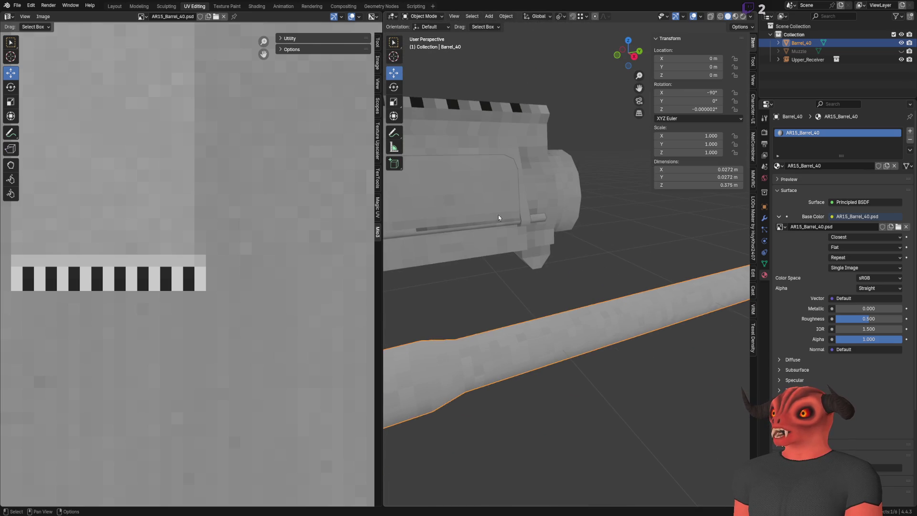
# Select Barrel_40 and drag it up roughly in line with the receiver, nudging its height while checking the bore.
pyautogui.click(560, 221)
pyautogui.click(526, 327)
pyautogui.moveTo(490, 320); pyautogui.dragTo(620, 189)
pyautogui.moveTo(589, 240)
pyautogui.mouseDown(button='middle')
pyautogui.moveTo(643, 224)
pyautogui.moveTo(593, 267)
pyautogui.mouseUp(button='middle')
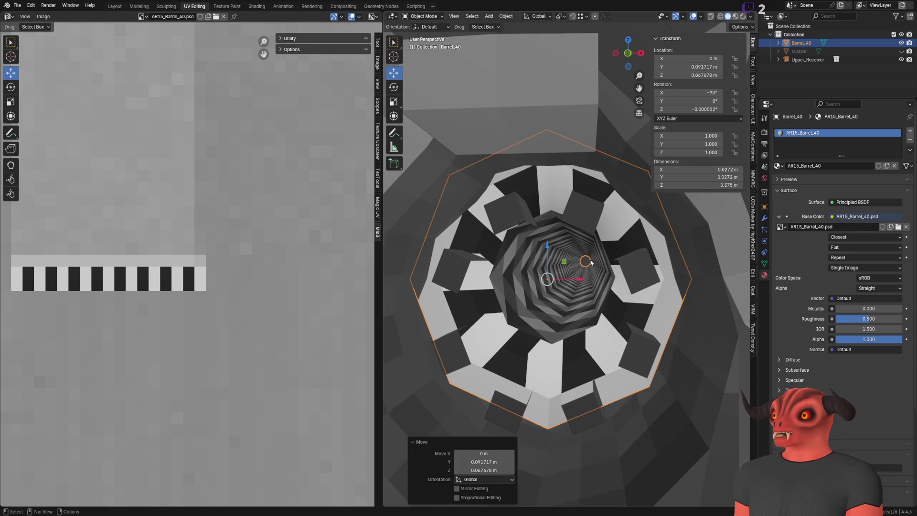
pyautogui.moveTo(547, 244); pyautogui.dragTo(551, 252)
pyautogui.moveTo(551, 252)
pyautogui.mouseDown(button='middle')
pyautogui.moveTo(586, 324)
pyautogui.moveTo(580, 284)
pyautogui.moveTo(591, 259)
pyautogui.mouseUp(button='middle')
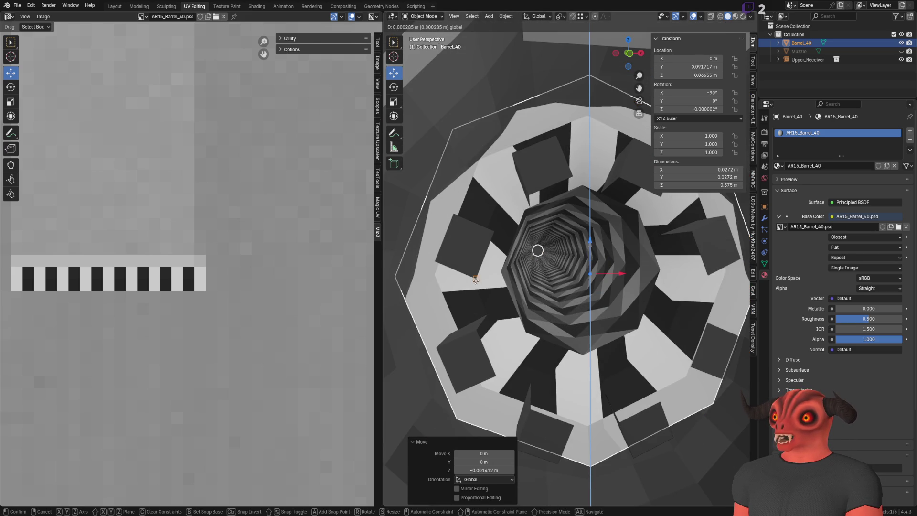
pyautogui.moveTo(592, 260); pyautogui.dragTo(591, 257)
pyautogui.moveTo(591, 257); pyautogui.dragTo(511, 249, button='middle')
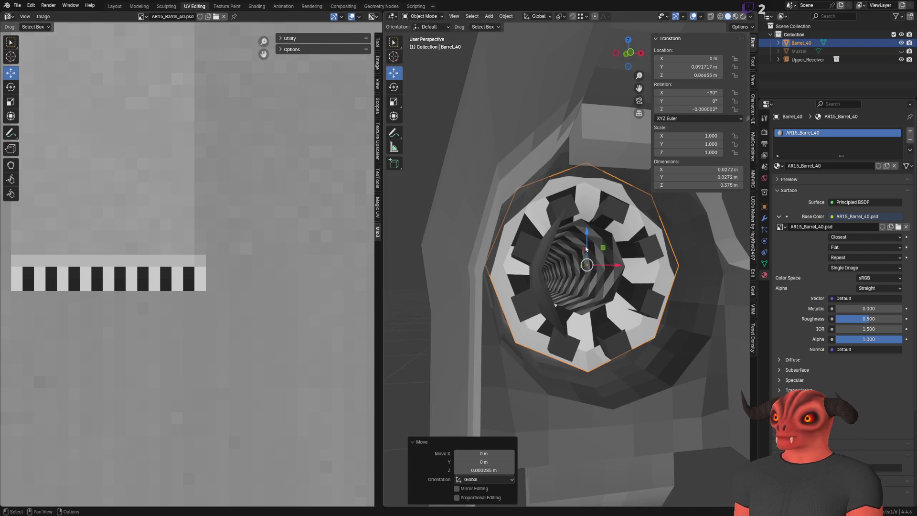
# Move the barrel along Z by a small exact offset and verify the fit from down the bore.
pyautogui.press('g')
pyautogui.press('z')
pyautogui.press('Escape')
pyautogui.press('g')
pyautogui.press('z')
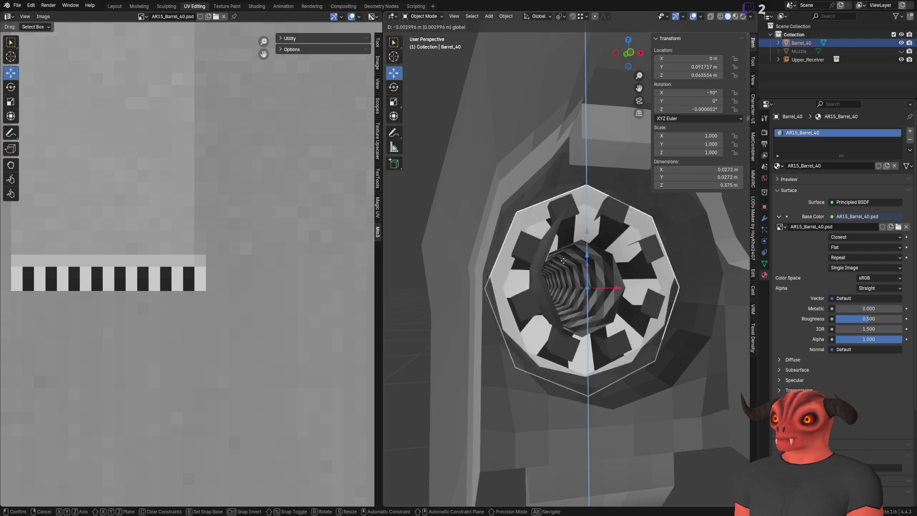
pyautogui.click(483, 273)
pyautogui.moveTo(483, 274); pyautogui.dragTo(551, 227, button='middle')
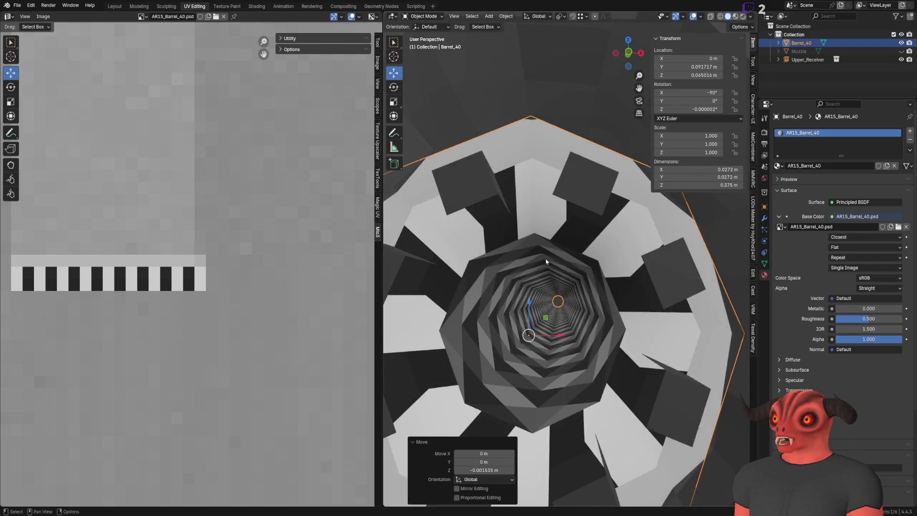
pyautogui.moveTo(551, 227)
pyautogui.mouseDown(button='middle')
pyautogui.moveTo(520, 170)
pyautogui.moveTo(600, 215)
pyautogui.moveTo(597, 185)
pyautogui.moveTo(615, 315)
pyautogui.mouseUp(button='middle')
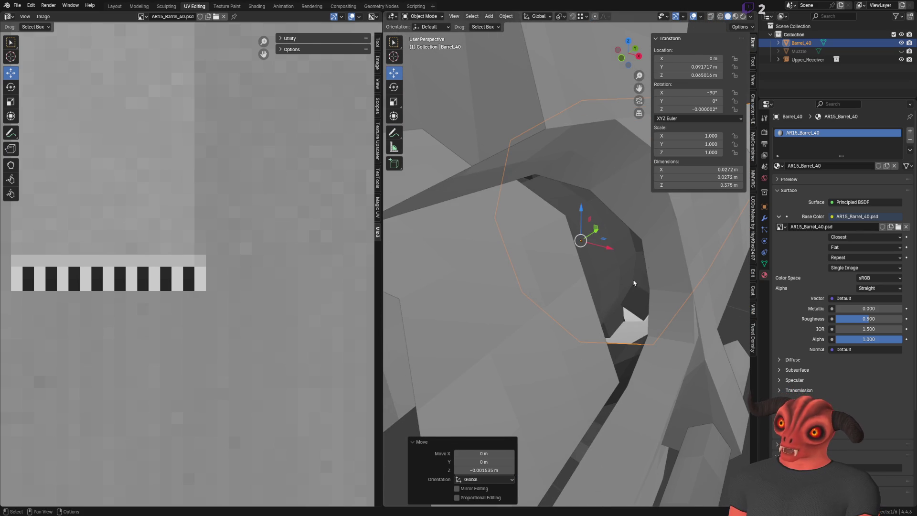
# Slide the barrel along its length into the receiver and inspect the result from several angles.
pyautogui.moveTo(642, 240)
pyautogui.mouseDown(button='middle')
pyautogui.moveTo(564, 230)
pyautogui.moveTo(611, 248)
pyautogui.mouseUp(button='middle')
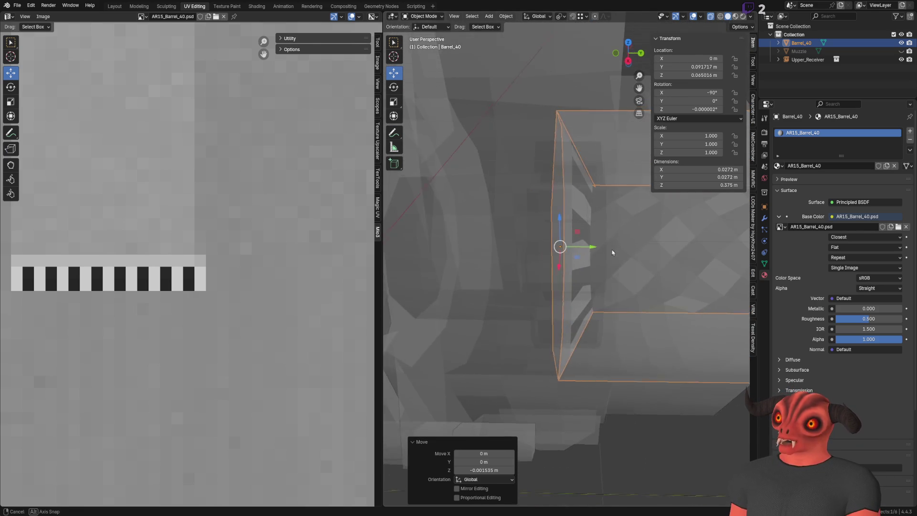
pyautogui.moveTo(594, 249); pyautogui.dragTo(543, 207)
pyautogui.moveTo(534, 174); pyautogui.dragTo(535, 176)
pyautogui.moveTo(530, 182)
pyautogui.mouseDown(button='middle')
pyautogui.moveTo(612, 178)
pyautogui.moveTo(588, 196)
pyautogui.moveTo(592, 186)
pyautogui.moveTo(620, 333)
pyautogui.moveTo(615, 277)
pyautogui.moveTo(471, 277)
pyautogui.mouseUp(button='middle')
pyautogui.scroll(3, 589, 197)
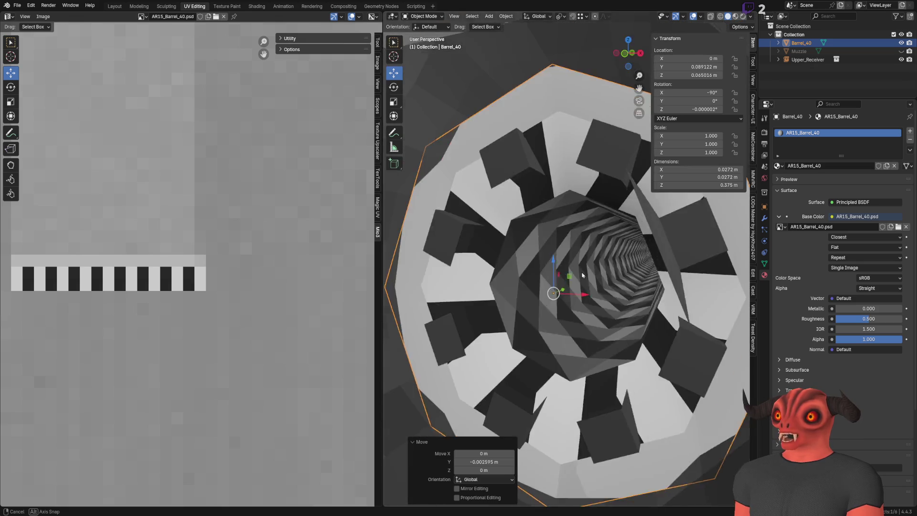
pyautogui.moveTo(471, 276)
pyautogui.mouseDown(button='middle')
pyautogui.moveTo(512, 262)
pyautogui.moveTo(542, 266)
pyautogui.moveTo(549, 301)
pyautogui.mouseUp(button='middle')
pyautogui.scroll(-1, 513, 262)
pyautogui.scroll(3, 543, 266)
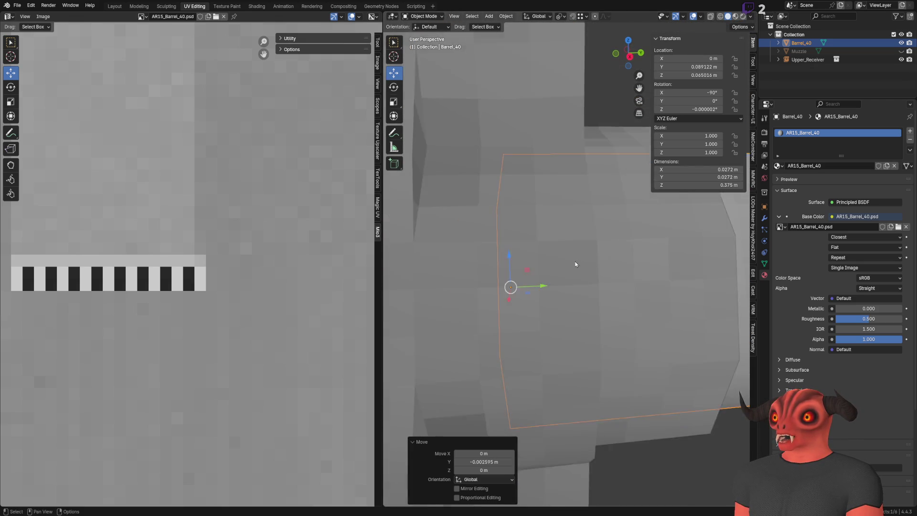
pyautogui.scroll(-5, 594, 266)
pyautogui.moveTo(594, 265); pyautogui.dragTo(568, 263, button='middle')
pyautogui.click(557, 242)
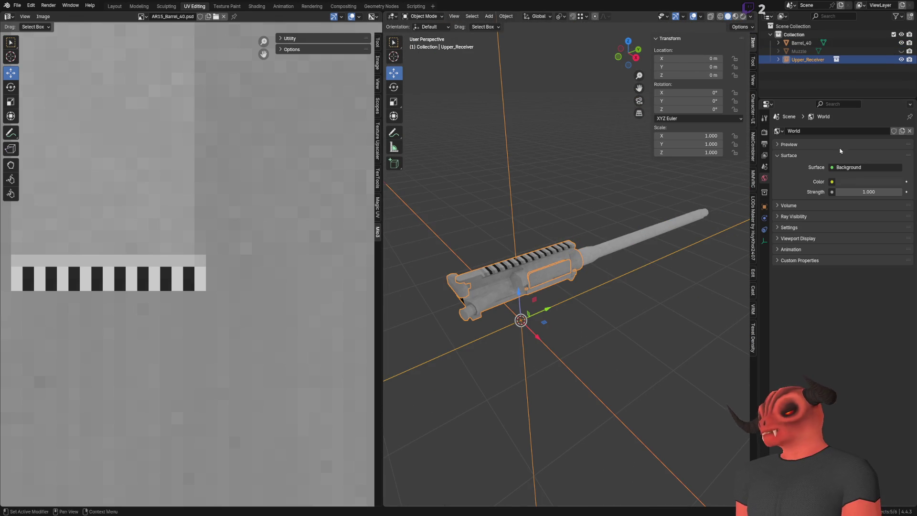
# Hide Upper_Receiver in the Outliner and orbit around the lone barrel's muzzle.
pyautogui.click(901, 60)
pyautogui.click(620, 243)
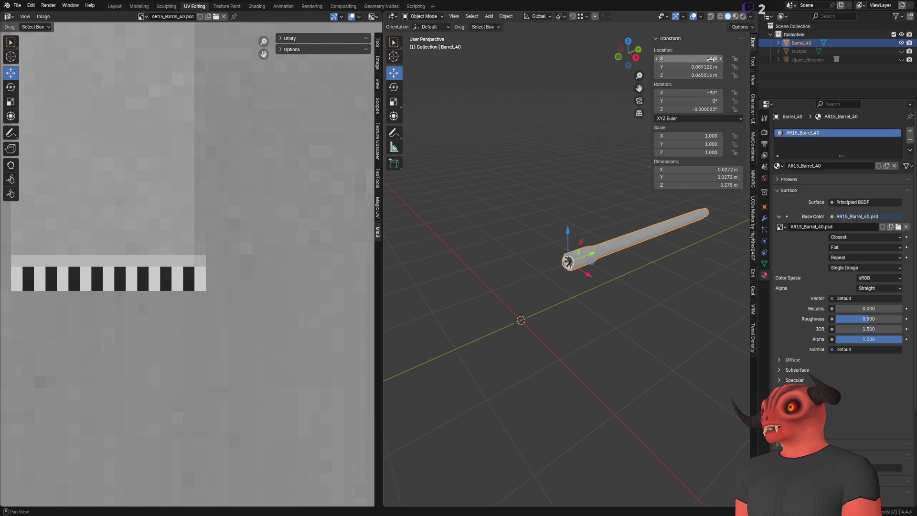
pyautogui.scroll(4, 551, 183)
pyautogui.click(530, 202)
pyautogui.moveTo(531, 201); pyautogui.dragTo(514, 207, button='middle')
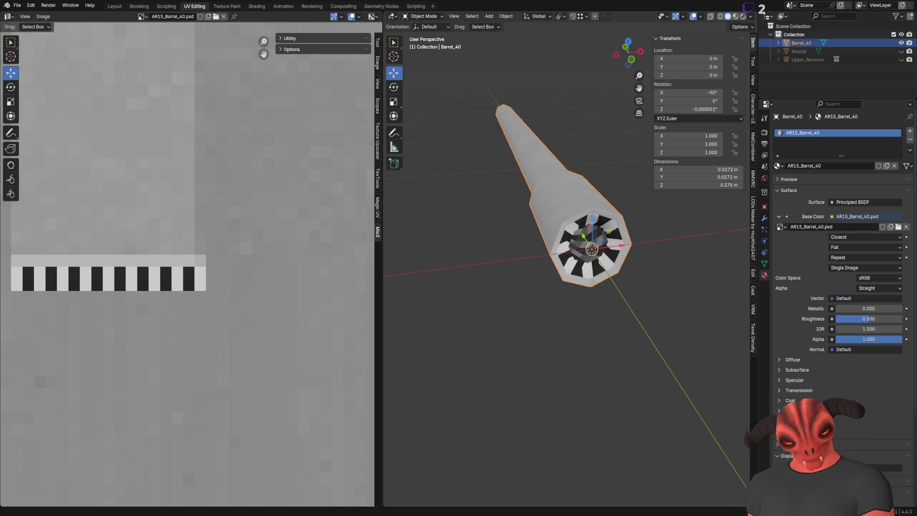
pyautogui.scroll(2, 202, 243)
pyautogui.scroll(-2, 203, 243)
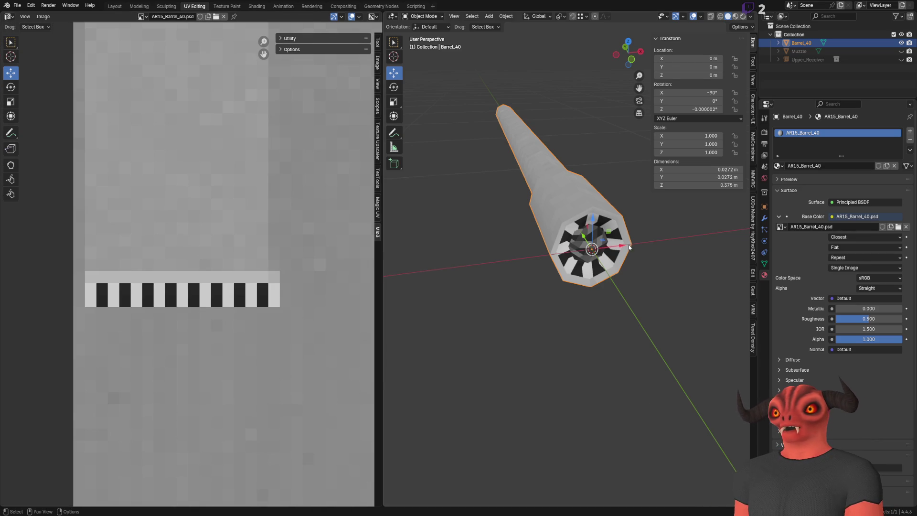
pyautogui.moveTo(487, 287); pyautogui.dragTo(523, 304, button='middle')
pyautogui.click(524, 304)
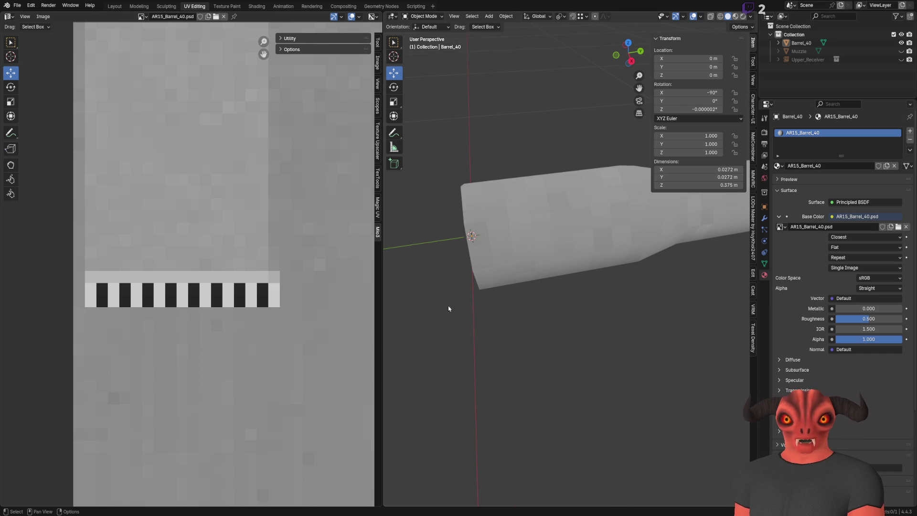
pyautogui.keyDown('alt'); pyautogui.scroll(-2, 223, 246); pyautogui.keyUp('alt')
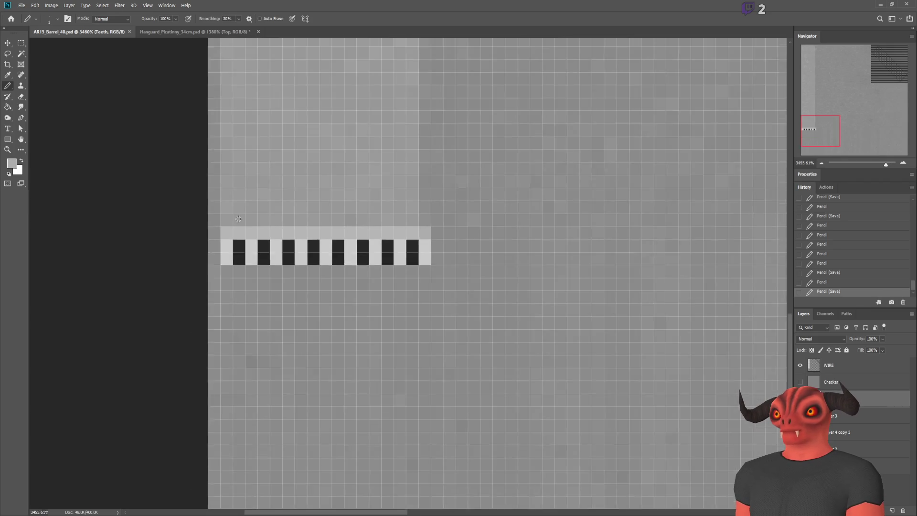
pyautogui.keyDown('alt'); pyautogui.scroll(4, 223, 245); pyautogui.keyUp('alt')
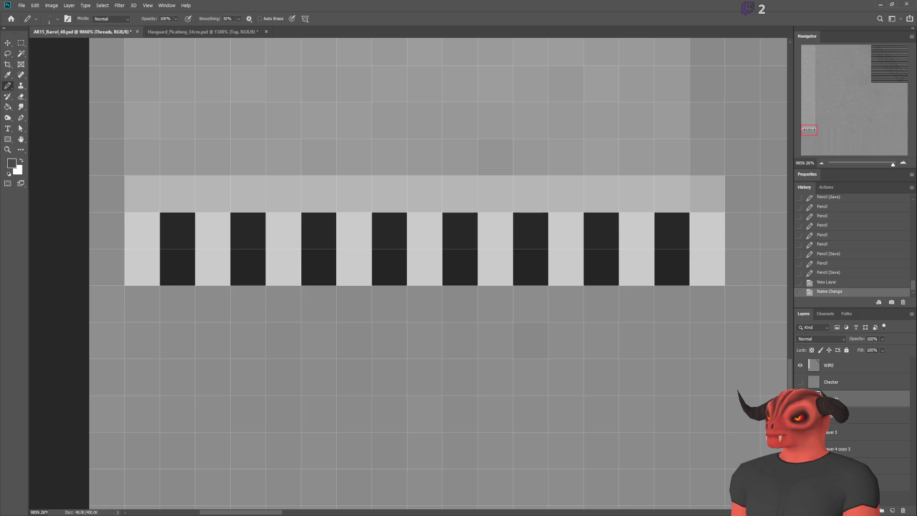
pyautogui.scroll(6, 368, 256)
# Draw a straight dark pixel line above the stripes on the Threads layer, then check it in Blender.
pyautogui.click(132, 155)
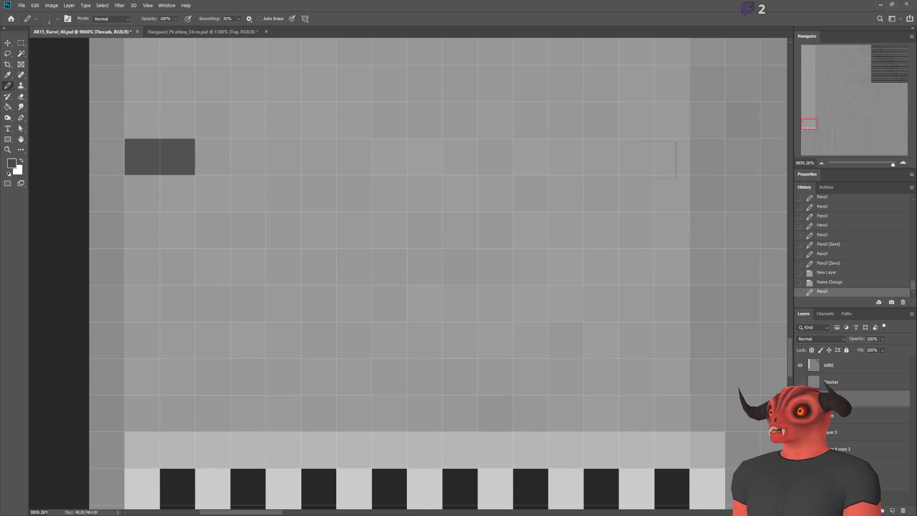
pyautogui.keyDown('shift'); pyautogui.click(659, 160); pyautogui.keyUp('shift')
pyautogui.hotkey('alt', 'Tab')
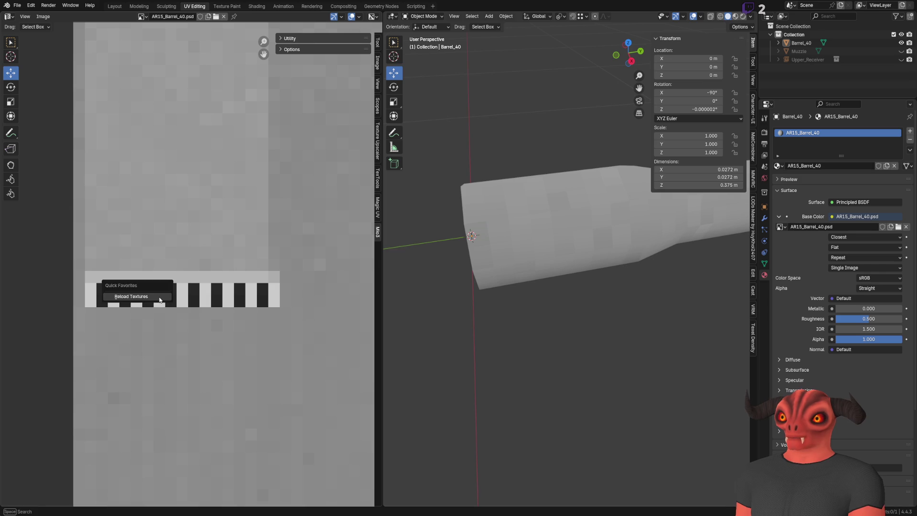
# Briefly inspect the barrel mesh in Edit Mode, then unhide and select Upper_Receiver.
pyautogui.press('Tab')
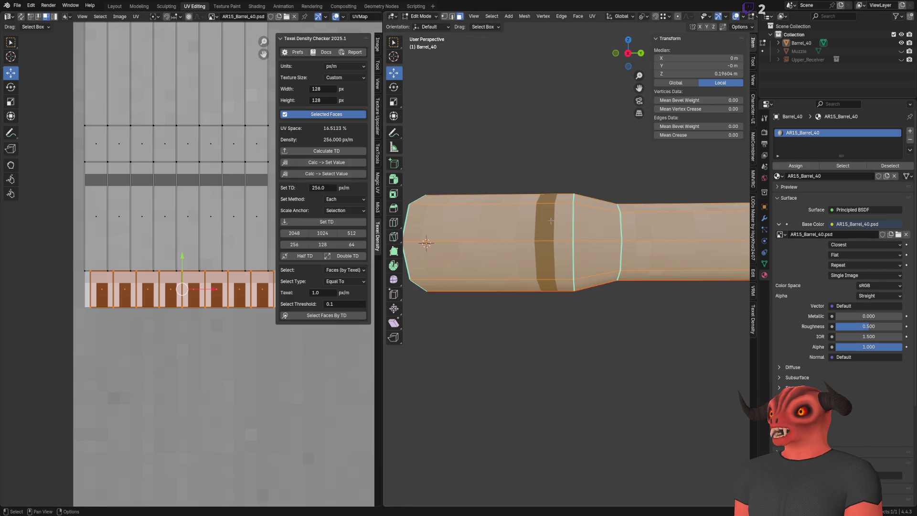
pyautogui.moveTo(531, 229); pyautogui.dragTo(533, 255, button='middle')
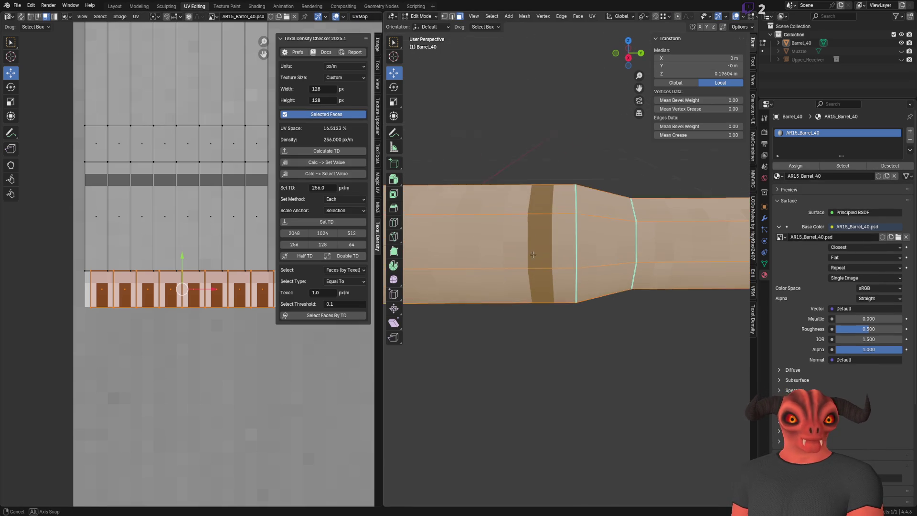
pyautogui.scroll(-3, 533, 263)
pyautogui.press('Tab')
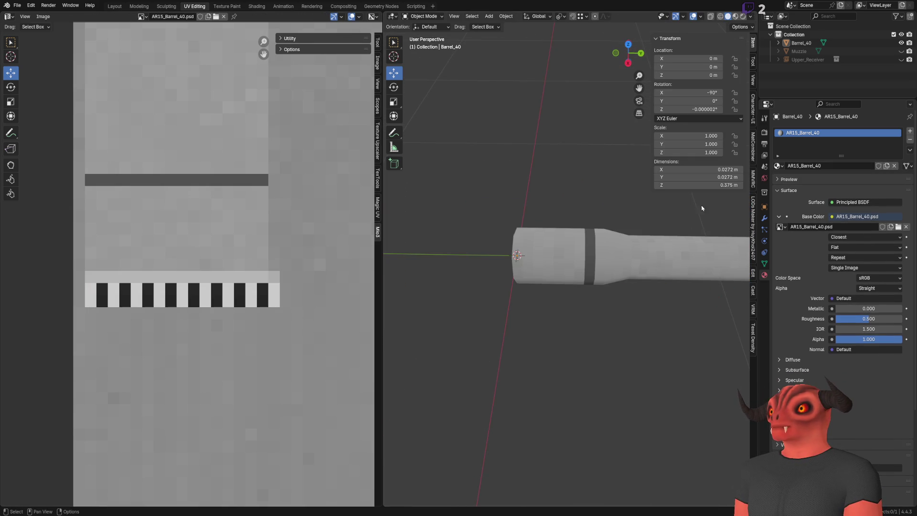
pyautogui.click(902, 60)
pyautogui.scroll(-2, 561, 216)
pyautogui.click(561, 215)
pyautogui.scroll(2, 561, 209)
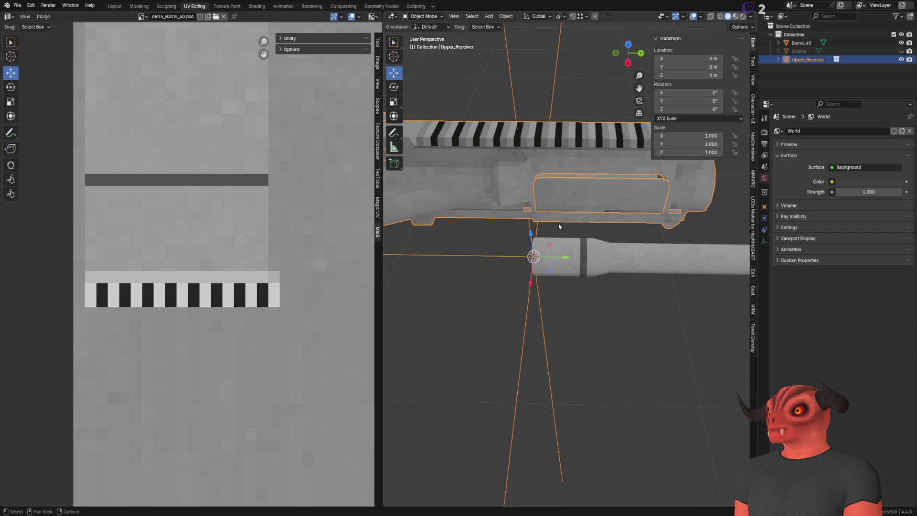
# Begin repositioning the upper receiver toward the barrel's rear, orbiting to a side view.
pyautogui.moveTo(573, 215); pyautogui.dragTo(469, 270, button='middle')
pyautogui.click(614, 187)
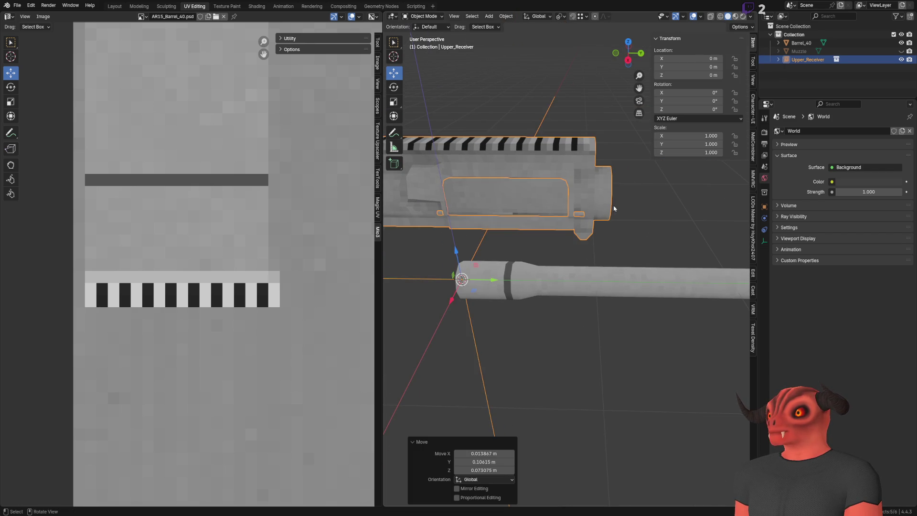
pyautogui.moveTo(615, 188); pyautogui.dragTo(681, 143, button='middle')
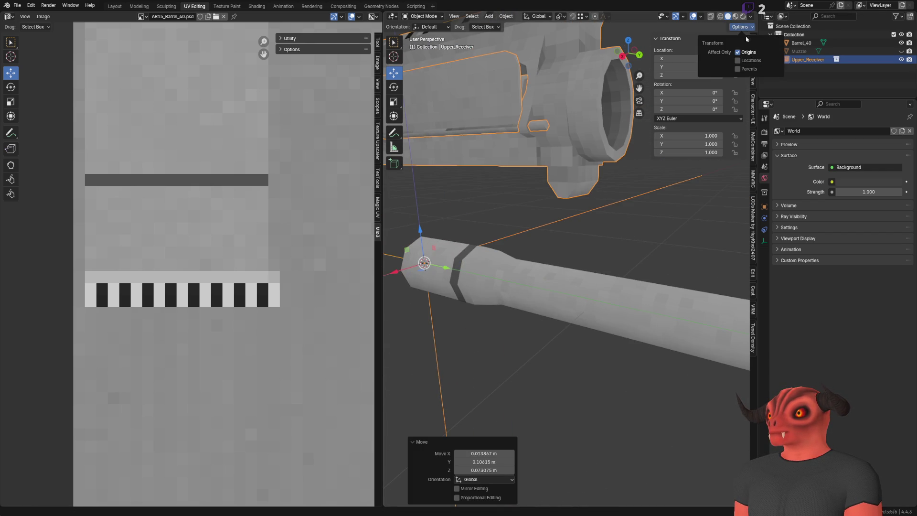
pyautogui.moveTo(588, 144); pyautogui.dragTo(482, 214, button='middle')
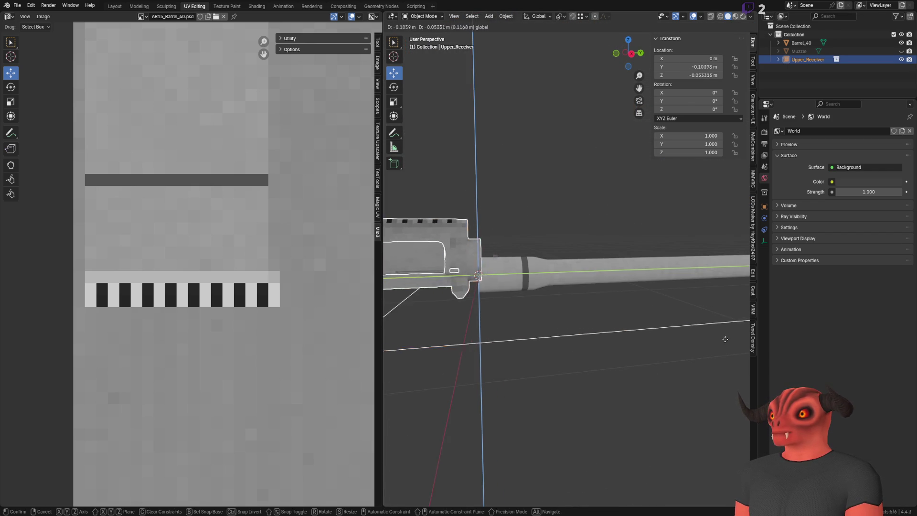
# Move the upper receiver in the side plane onto the barrel's rear, checking the joint in X-ray.
pyautogui.moveTo(496, 258); pyautogui.dragTo(507, 291)
pyautogui.hotkey('alt', 'z')
pyautogui.moveTo(507, 291); pyautogui.dragTo(604, 253, button='middle')
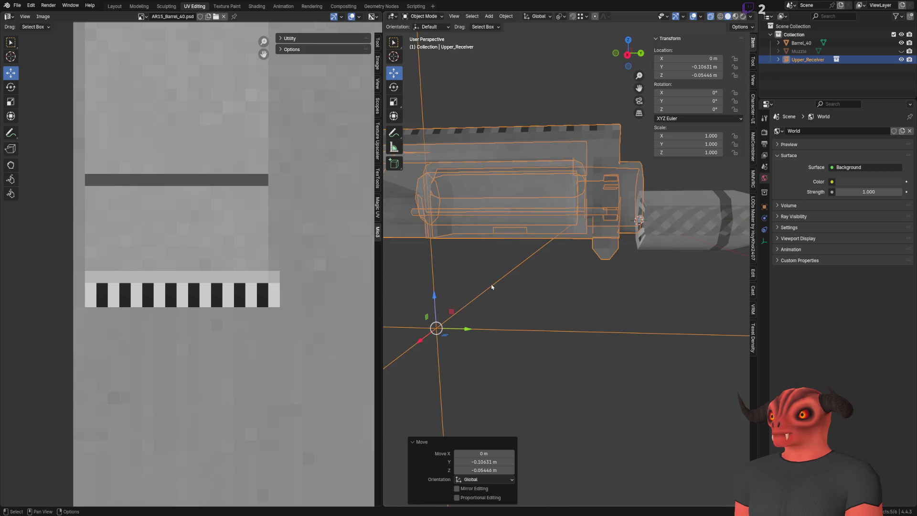
pyautogui.moveTo(454, 315); pyautogui.dragTo(491, 334)
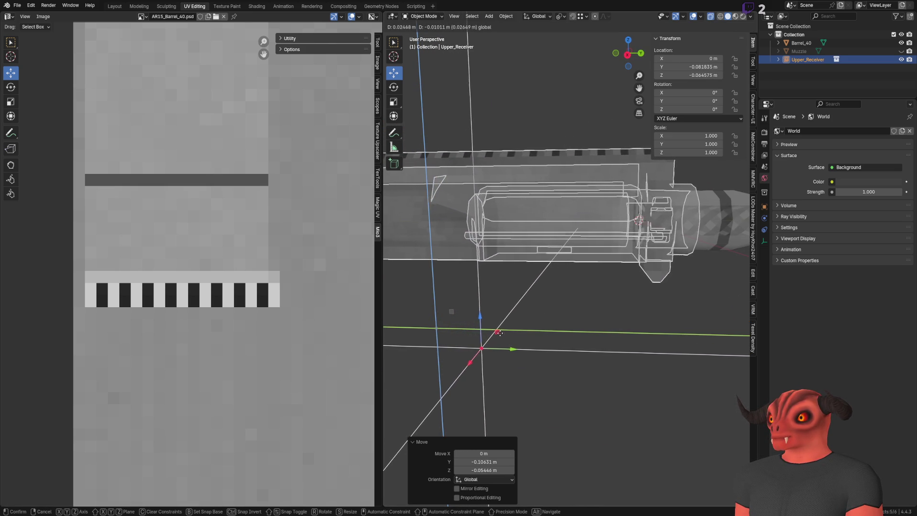
pyautogui.click(502, 333)
pyautogui.hotkey('alt', 'z')
pyautogui.moveTo(564, 307)
pyautogui.mouseDown(button='middle')
pyautogui.moveTo(441, 316)
pyautogui.moveTo(535, 302)
pyautogui.moveTo(451, 263)
pyautogui.moveTo(436, 274)
pyautogui.moveTo(514, 273)
pyautogui.moveTo(556, 248)
pyautogui.moveTo(531, 283)
pyautogui.mouseUp(button='middle')
# Slide the receiver along the barrel axis in X-ray until the barrel end sits inside its front.
pyautogui.moveTo(436, 359); pyautogui.dragTo(414, 357)
pyautogui.hotkey('alt', 'z')
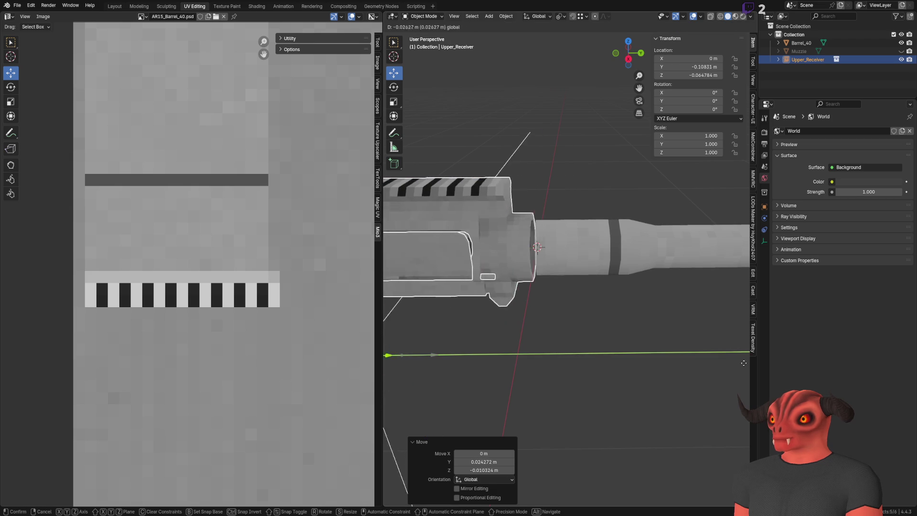
pyautogui.moveTo(452, 345)
pyautogui.mouseDown(button='middle')
pyautogui.moveTo(544, 299)
pyautogui.moveTo(527, 283)
pyautogui.moveTo(481, 328)
pyautogui.mouseUp(button='middle')
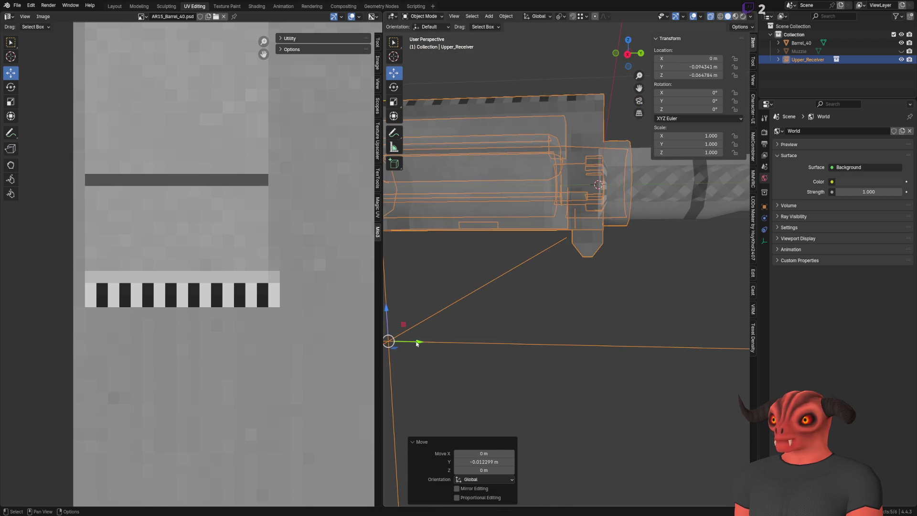
pyautogui.moveTo(419, 344); pyautogui.dragTo(402, 342)
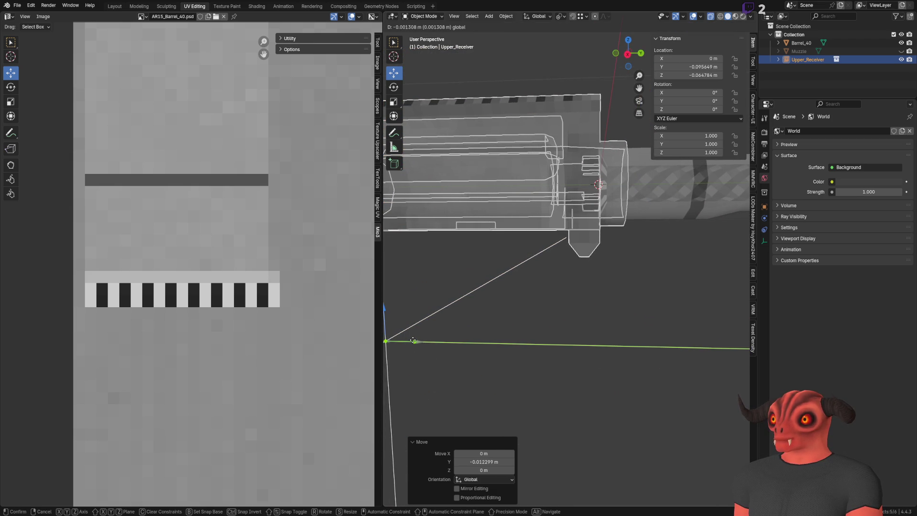
pyautogui.click(413, 341)
pyautogui.scroll(3, 547, 307)
pyautogui.scroll(2, 541, 313)
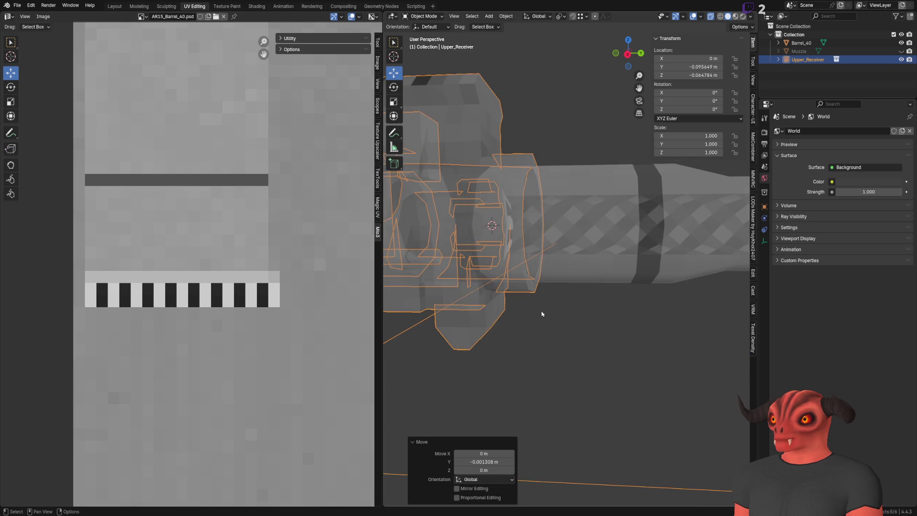
pyautogui.scroll(2, 542, 311)
pyautogui.scroll(2, 556, 310)
pyautogui.hotkey('alt', 'z')
# Inspect the receiver-barrel joint down the bore and side-on, toggling X-ray, then switch to Photoshop.
pyautogui.moveTo(557, 309)
pyautogui.mouseDown(button='middle')
pyautogui.moveTo(475, 340)
pyautogui.moveTo(497, 320)
pyautogui.moveTo(520, 327)
pyautogui.moveTo(531, 318)
pyautogui.moveTo(541, 330)
pyautogui.moveTo(563, 278)
pyautogui.mouseUp(button='middle')
pyautogui.scroll(-5, 540, 329)
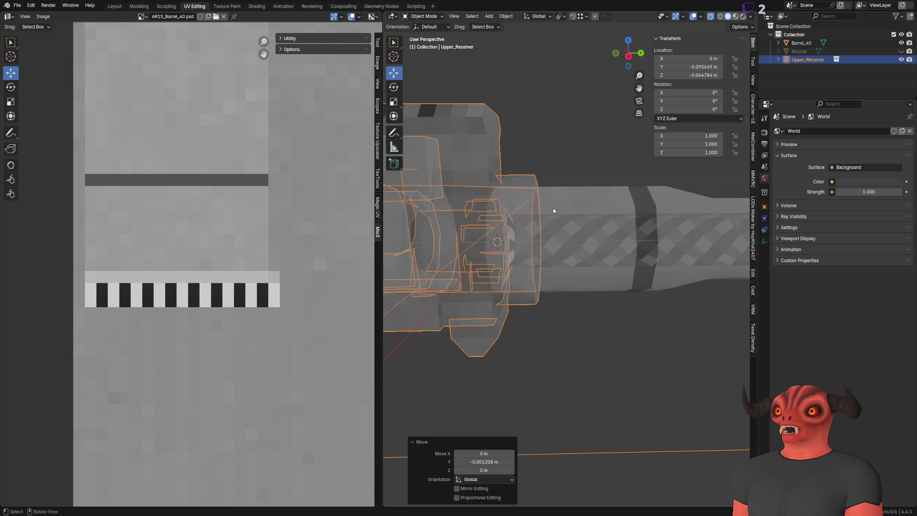
pyautogui.hotkey('alt', 'z')
pyautogui.moveTo(554, 207); pyautogui.dragTo(621, 249, button='middle')
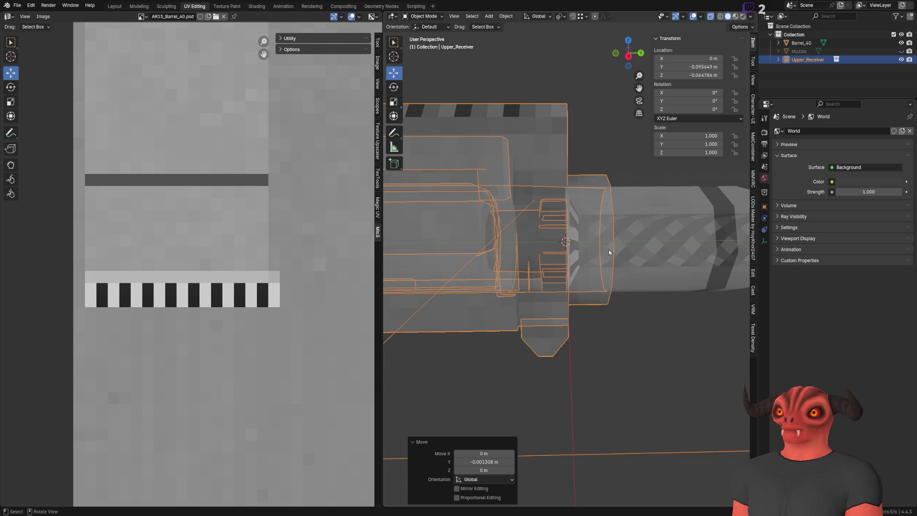
pyautogui.hotkey('alt', 'z')
pyautogui.moveTo(609, 250); pyautogui.dragTo(603, 253, button='middle')
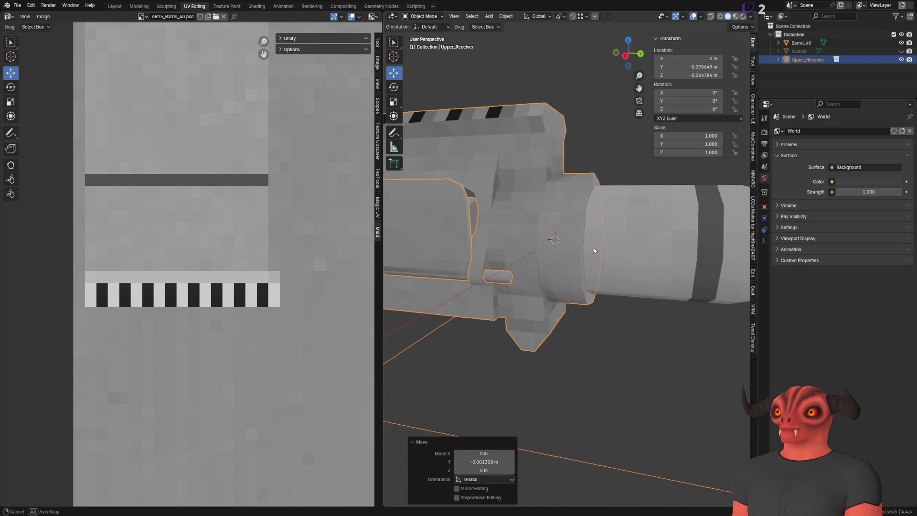
pyautogui.hotkey('alt', 'Tab')
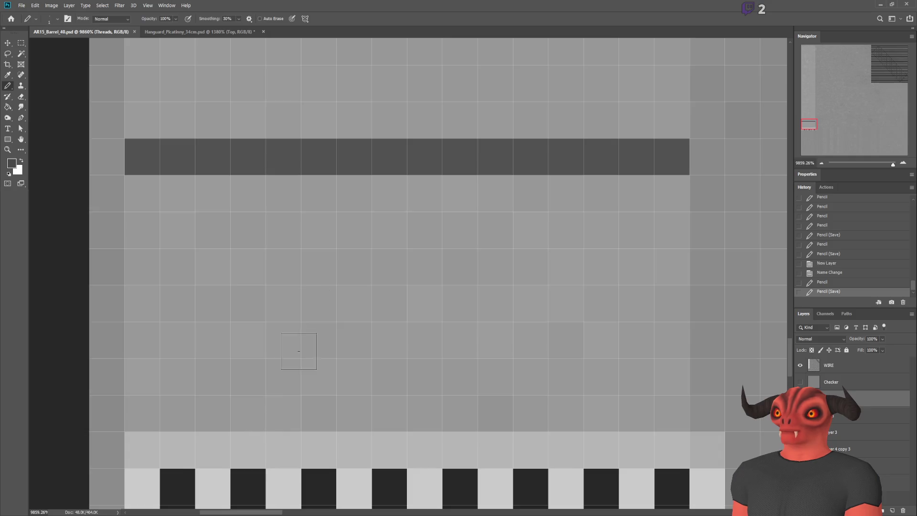
pyautogui.keyDown('alt'); pyautogui.scroll(-3, 312, 349); pyautogui.keyUp('alt')
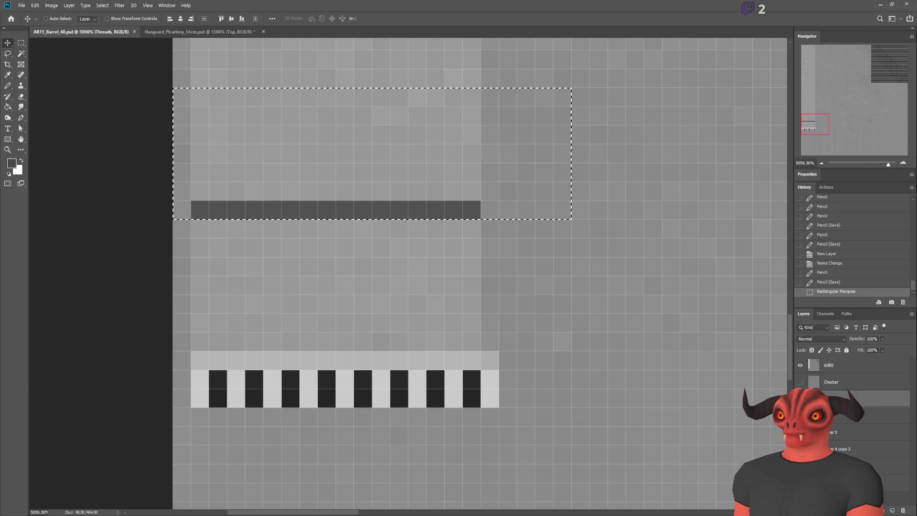
# Nudge the selected dark band down one pixel in the texture and check it on the model.
pyautogui.hotkey('alt', 'Tab')
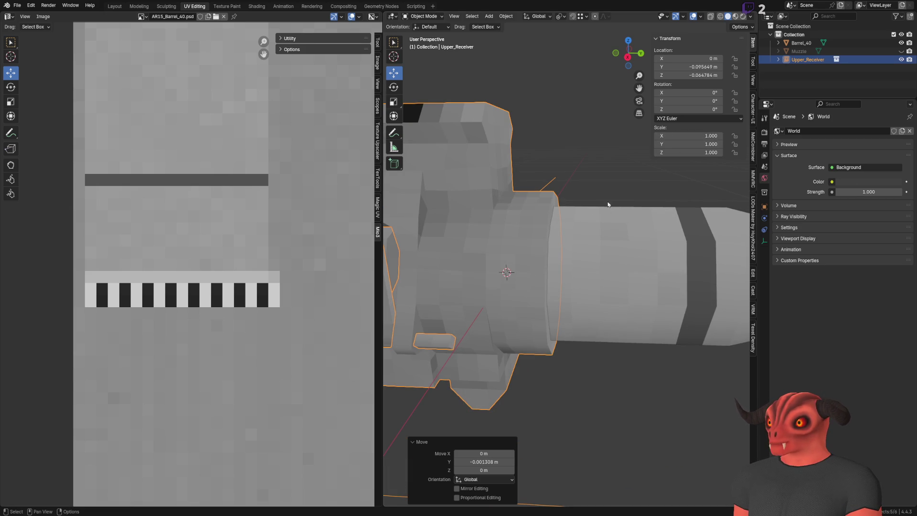
pyautogui.hotkey('alt', 'Tab')
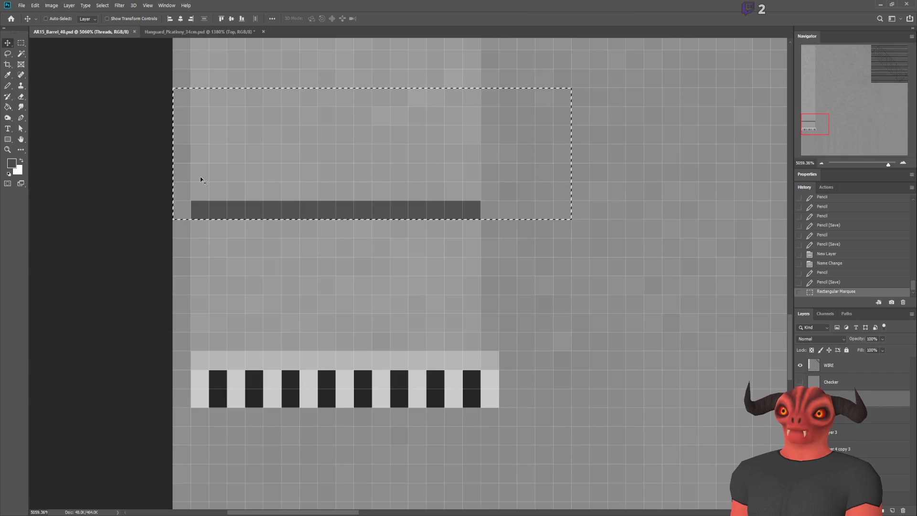
pyautogui.press('Down')
pyautogui.press('Down')
pyautogui.press('Down')
pyautogui.press('Down')
pyautogui.press('Down')
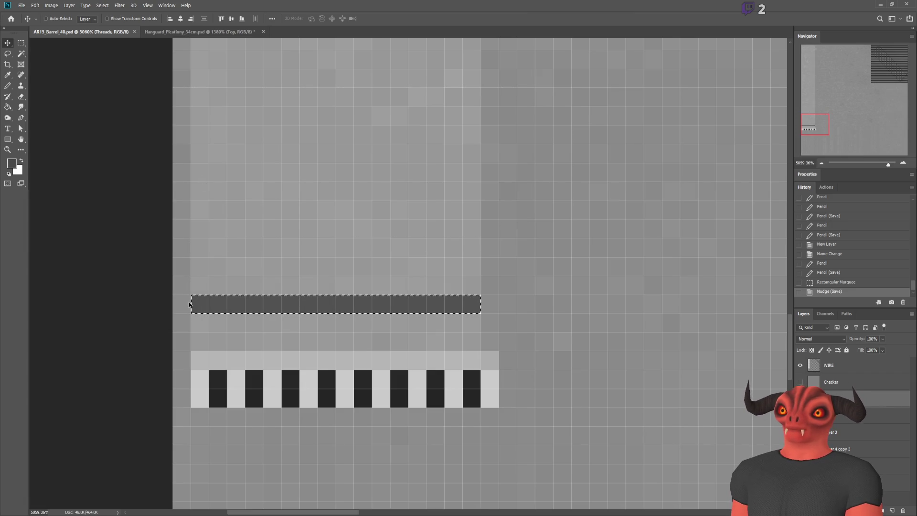
pyautogui.hotkey('alt', 'Tab')
pyautogui.scroll(-3, 481, 240)
pyautogui.moveTo(502, 236)
pyautogui.mouseDown(button='middle')
pyautogui.moveTo(481, 240)
pyautogui.moveTo(540, 217)
pyautogui.mouseUp(button='middle')
pyautogui.scroll(5, 539, 218)
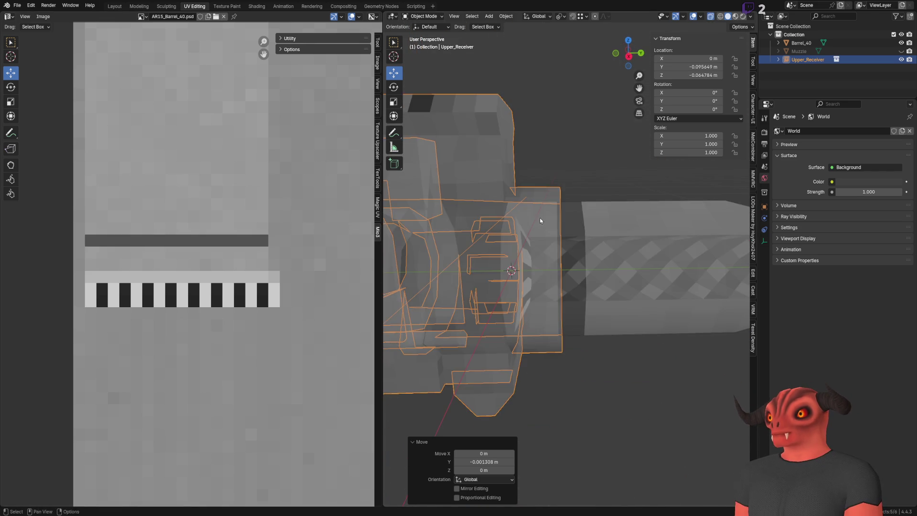
pyautogui.scroll(3, 590, 183)
# Select Upper_Receiver and slide it slightly further along the barrel axis, checking the joint in X-ray.
pyautogui.keyDown('shift'); pyautogui.moveTo(590, 183); pyautogui.dragTo(582, 150, button='middle'); pyautogui.keyUp('shift')
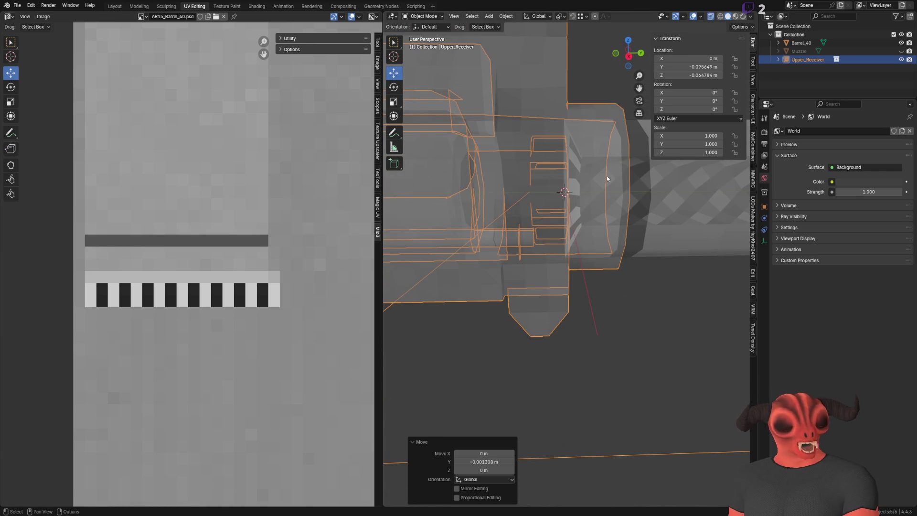
pyautogui.moveTo(598, 171); pyautogui.dragTo(666, 233, button='middle')
pyautogui.click(667, 232)
pyautogui.click(491, 238)
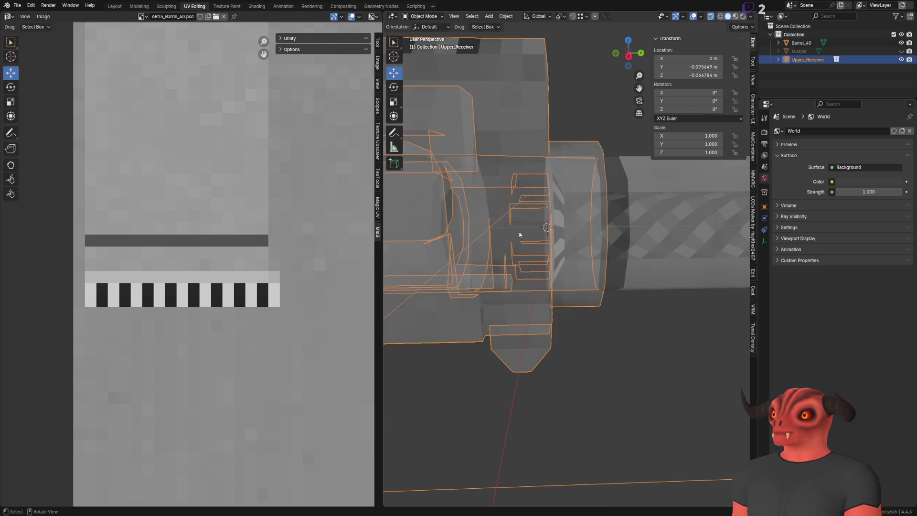
pyautogui.scroll(-4, 406, 394)
pyautogui.moveTo(407, 394)
pyautogui.mouseDown(button='middle')
pyautogui.moveTo(465, 332)
pyautogui.moveTo(461, 321)
pyautogui.mouseUp(button='middle')
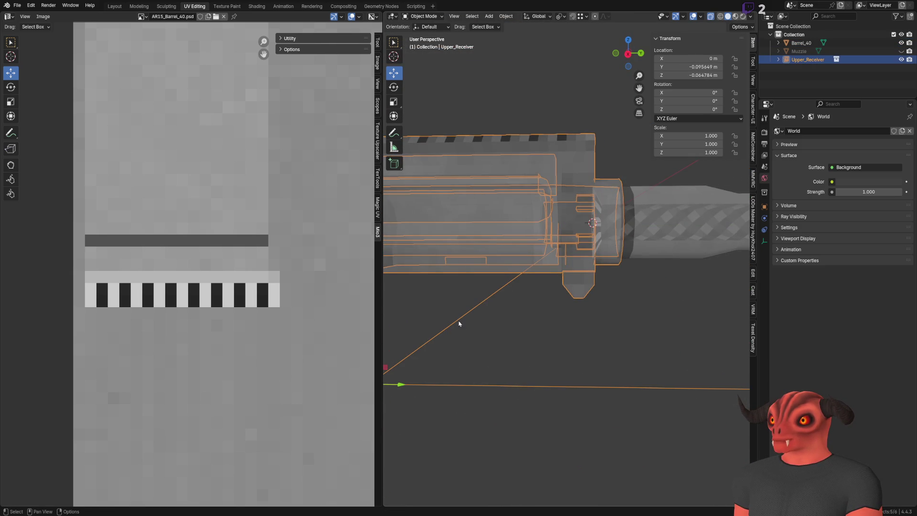
pyautogui.moveTo(396, 385); pyautogui.dragTo(429, 385)
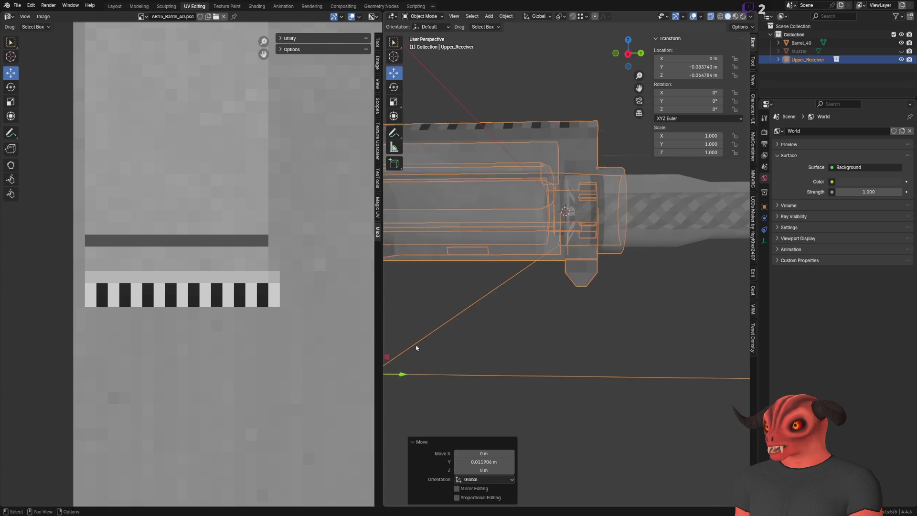
pyautogui.scroll(3, 508, 276)
pyautogui.hotkey('alt', 'z')
pyautogui.scroll(2, 509, 277)
pyautogui.scroll(-1, 545, 261)
pyautogui.moveTo(555, 279); pyautogui.dragTo(559, 266, button='middle')
pyautogui.scroll(-3, 559, 265)
# Refine the receiver's position along Y, nudging the texture band up, then deselect and switch to Photoshop.
pyautogui.moveTo(413, 375)
pyautogui.mouseDown()
pyautogui.moveTo(387, 364)
pyautogui.moveTo(460, 335)
pyautogui.mouseUp()
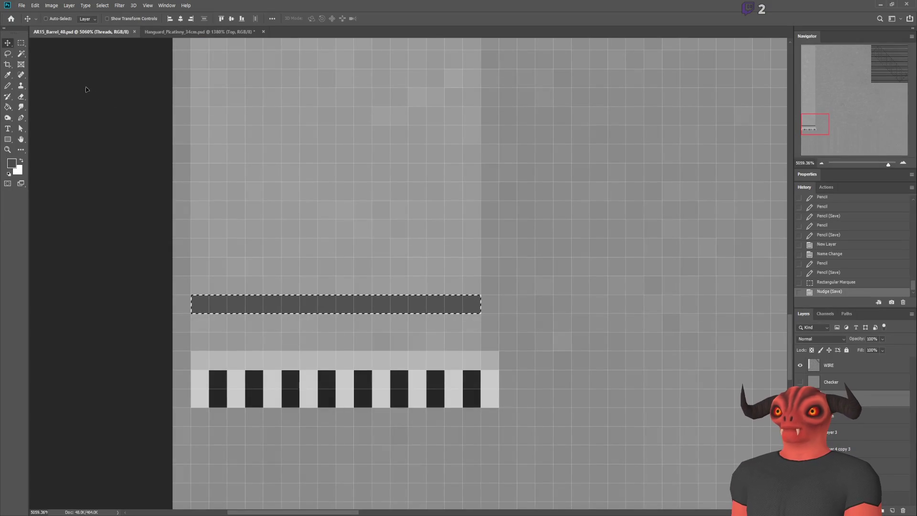
pyautogui.press('Up')
pyautogui.press('Up')
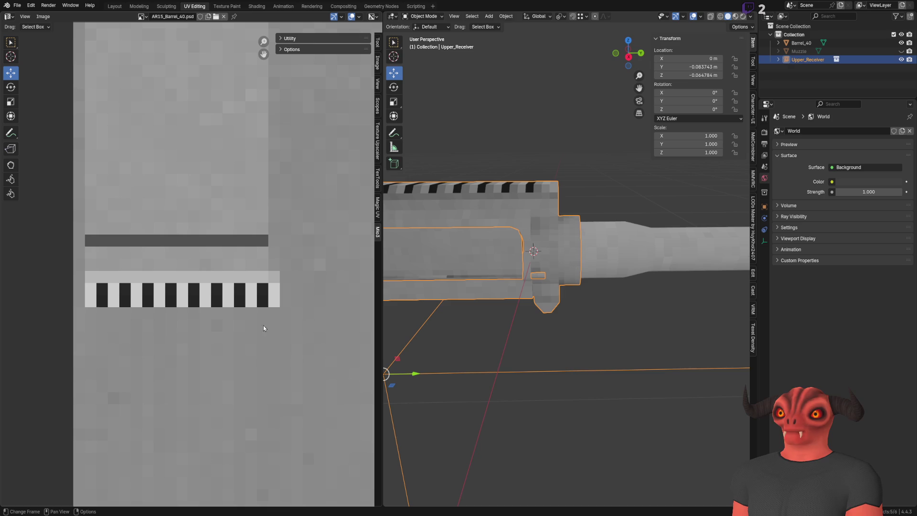
pyautogui.moveTo(441, 207); pyautogui.dragTo(542, 200, button='middle')
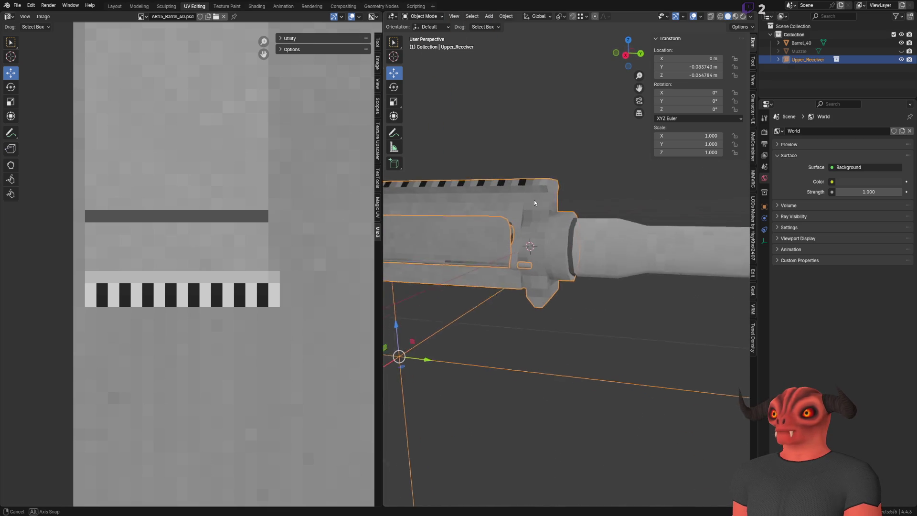
pyautogui.scroll(3, 542, 201)
pyautogui.scroll(4, 542, 200)
pyautogui.scroll(3, 605, 228)
pyautogui.scroll(-3, 606, 228)
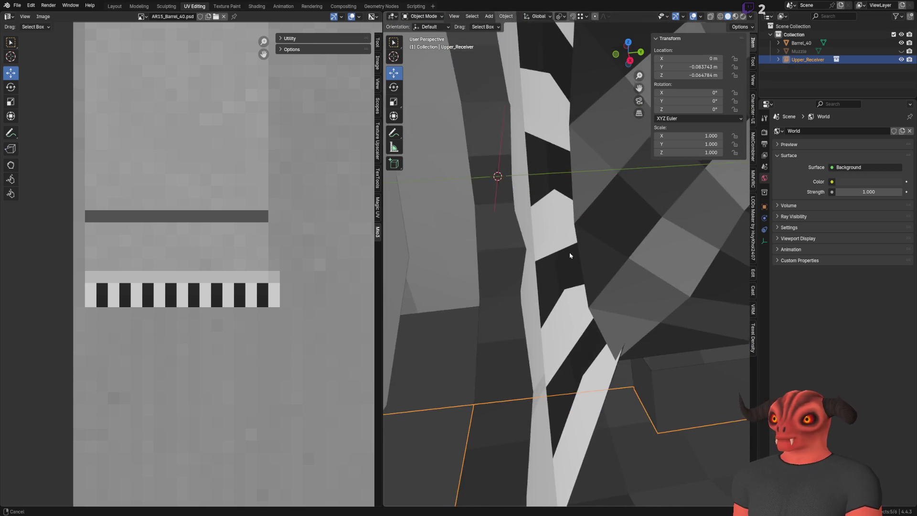
pyautogui.scroll(-3, 570, 254)
pyautogui.scroll(-3, 557, 250)
pyautogui.scroll(-2, 569, 220)
pyautogui.scroll(-4, 560, 217)
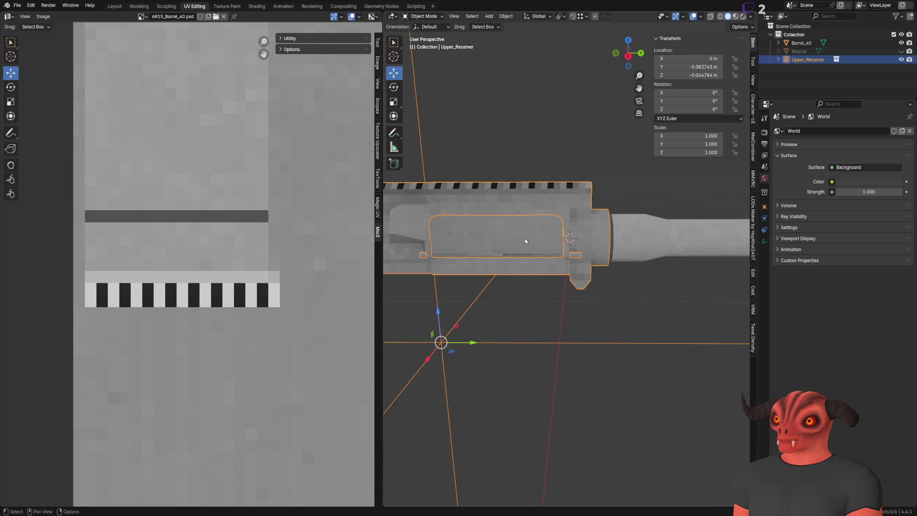
pyautogui.press('g')
pyautogui.click(492, 329)
pyautogui.click(496, 350)
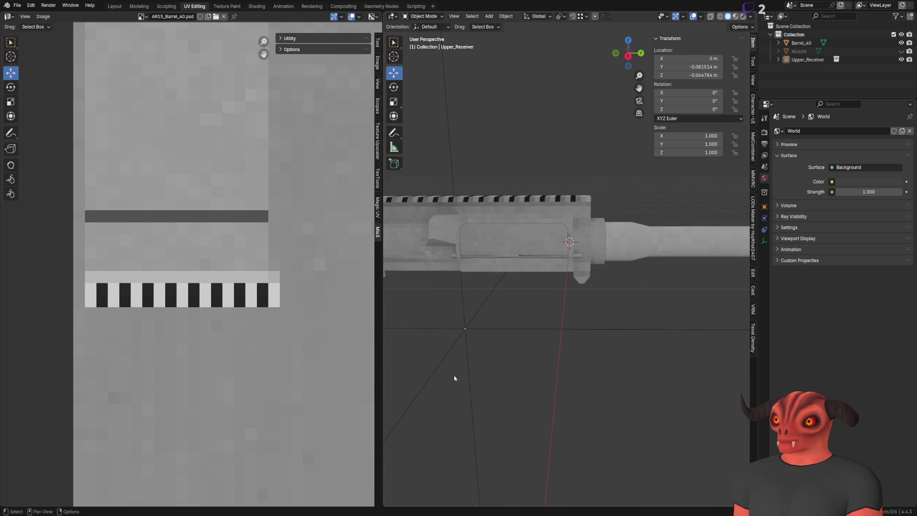
pyautogui.hotkey('alt', 'Tab')
# Nudge the dark bar up one pixel, view the barrel's open end in Blender, and return to the texture.
pyautogui.press('Up')
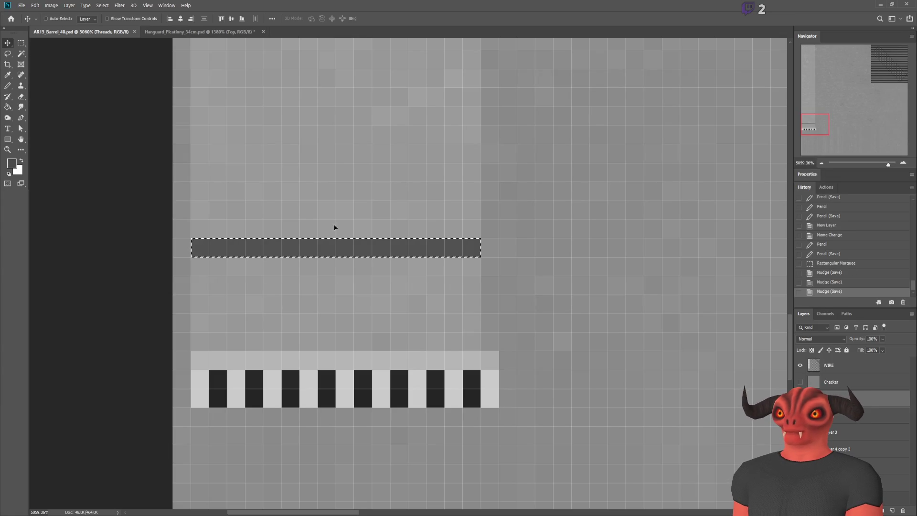
pyautogui.hotkey('alt', 'Tab')
pyautogui.click(277, 248)
pyautogui.scroll(3, 592, 281)
pyautogui.moveTo(559, 258)
pyautogui.mouseDown(button='middle')
pyautogui.moveTo(593, 281)
pyautogui.moveTo(499, 291)
pyautogui.moveTo(545, 264)
pyautogui.moveTo(619, 246)
pyautogui.moveTo(592, 333)
pyautogui.moveTo(584, 252)
pyautogui.moveTo(606, 226)
pyautogui.moveTo(539, 195)
pyautogui.moveTo(613, 193)
pyautogui.moveTo(546, 261)
pyautogui.moveTo(508, 251)
pyautogui.moveTo(535, 210)
pyautogui.moveTo(575, 211)
pyautogui.mouseUp(button='middle')
pyautogui.scroll(4, 592, 281)
pyautogui.scroll(-5, 606, 226)
pyautogui.scroll(-2, 563, 240)
pyautogui.scroll(-2, 551, 244)
pyautogui.scroll(-2, 550, 251)
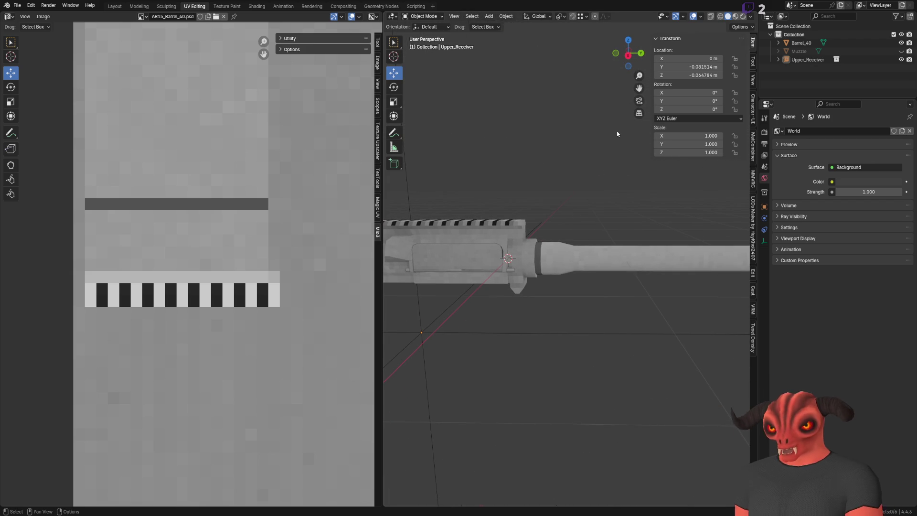
pyautogui.scroll(-6, 637, 198)
pyautogui.moveTo(529, 219)
pyautogui.mouseDown(button='middle')
pyautogui.moveTo(594, 293)
pyautogui.moveTo(559, 246)
pyautogui.moveTo(452, 196)
pyautogui.mouseUp(button='middle')
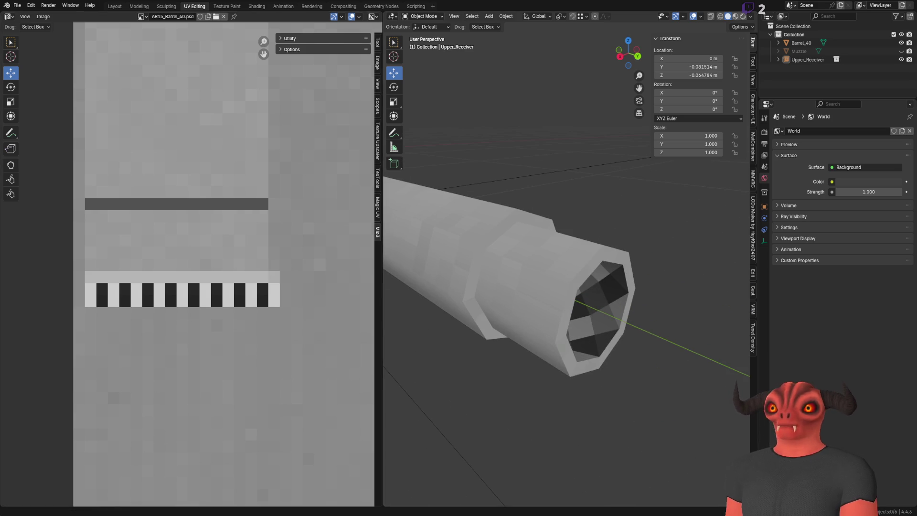
pyautogui.hotkey('alt', 'Tab')
pyautogui.scroll(5, 104, 104)
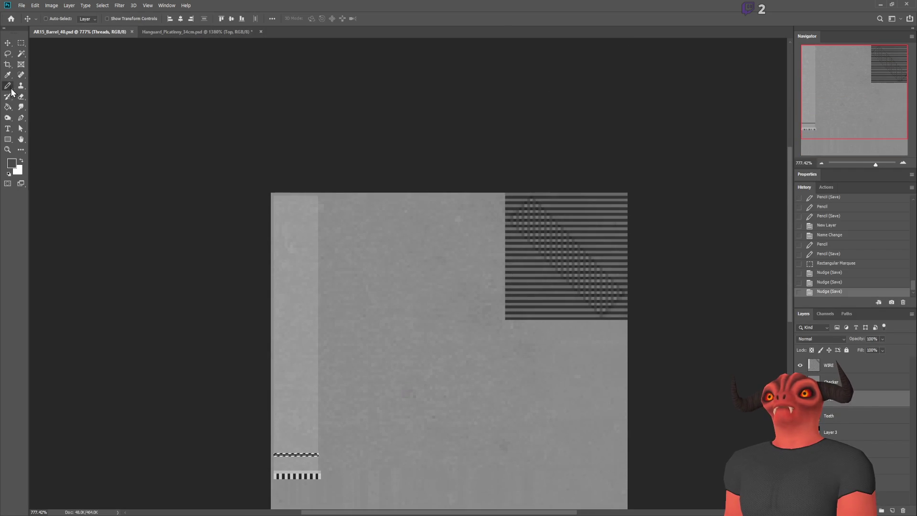
# Pencil a first straight dark stripe across the top row, save, and reload it on the barrel.
pyautogui.click(8, 85)
pyautogui.keyDown('alt'); pyautogui.scroll(5, 276, 201); pyautogui.keyUp('alt')
pyautogui.keyDown('alt'); pyautogui.scroll(5, 283, 208); pyautogui.keyUp('alt')
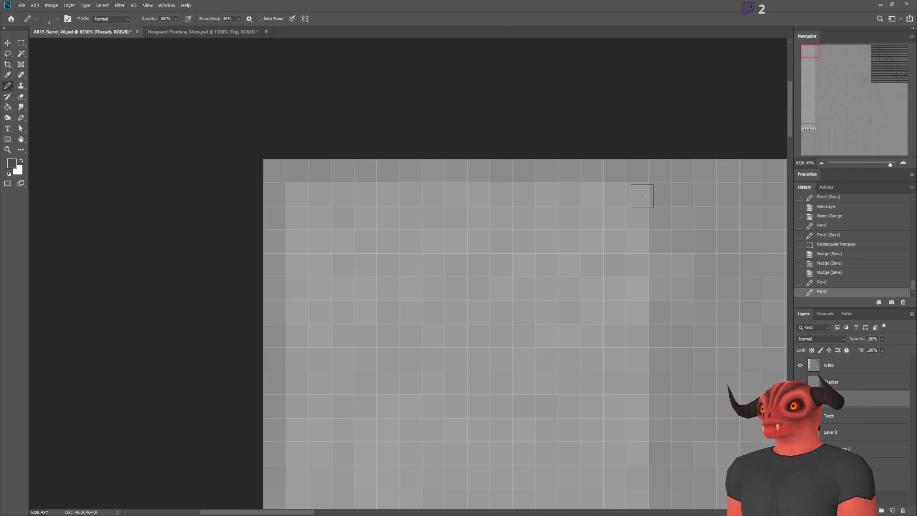
pyautogui.hotkey('ctrl', 'z')
pyautogui.click(307, 190)
pyautogui.keyDown('shift'); pyautogui.click(626, 191); pyautogui.keyUp('shift')
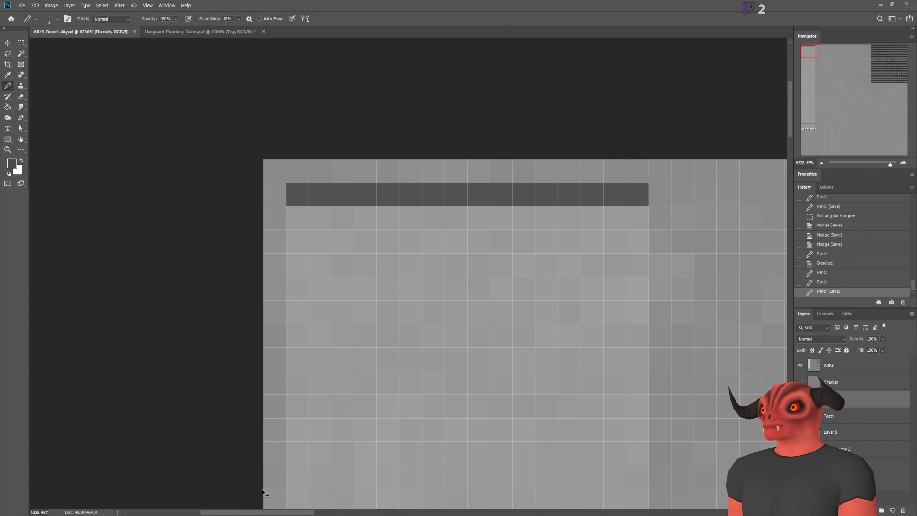
pyautogui.hotkey('alt', 'Tab')
pyautogui.click(184, 280)
pyautogui.moveTo(570, 272)
pyautogui.mouseDown(button='middle')
pyautogui.moveTo(552, 255)
pyautogui.moveTo(327, 449)
pyautogui.mouseUp(button='middle')
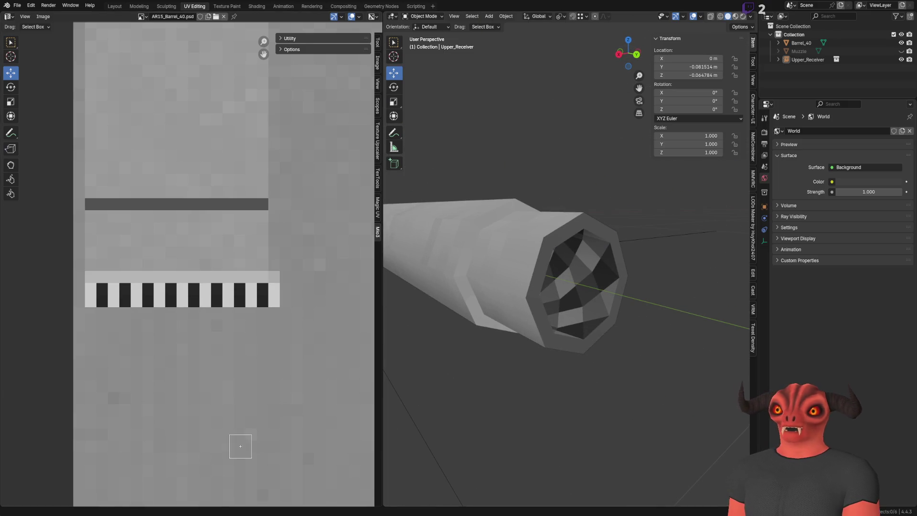
# Draw a second dark stripe on the next row and reload the texture in Blender.
pyautogui.hotkey('alt', 'Tab')
pyautogui.keyDown('shift'); pyautogui.click(612, 239); pyautogui.keyUp('shift')
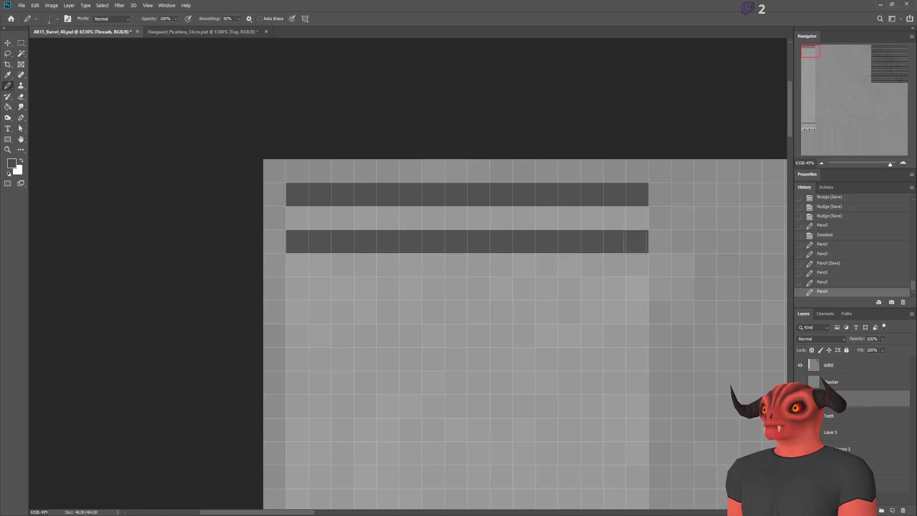
pyautogui.keyDown('shift'); pyautogui.click(295, 288); pyautogui.keyUp('shift')
pyautogui.hotkey('alt', 'Tab')
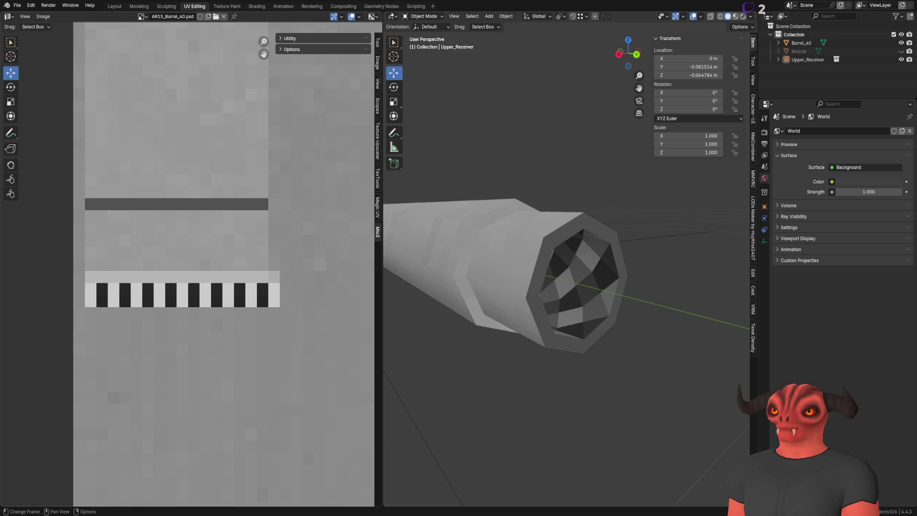
pyautogui.click(233, 267)
pyautogui.moveTo(567, 221)
pyautogui.mouseDown(button='middle')
pyautogui.moveTo(645, 283)
pyautogui.moveTo(599, 264)
pyautogui.mouseUp(button='middle')
pyautogui.scroll(3, 598, 264)
pyautogui.scroll(4, 599, 263)
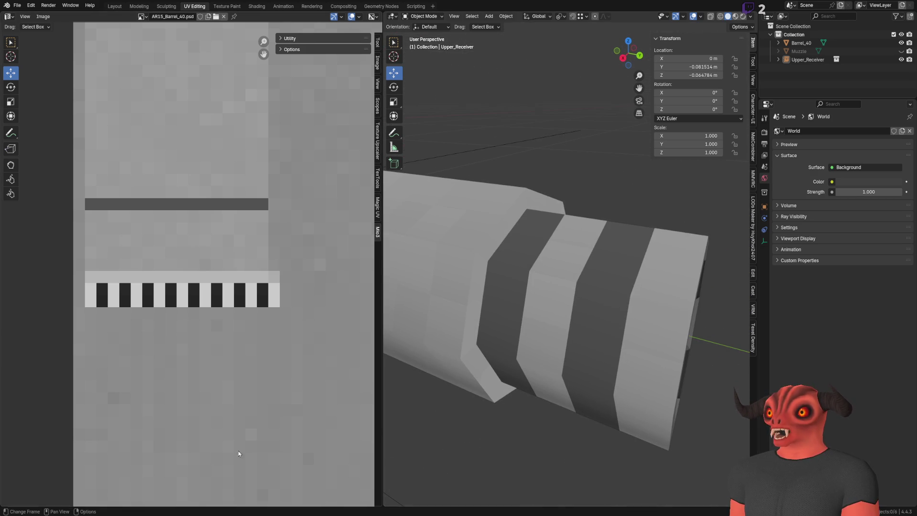
# Add a third dark stripe, set the Threads layer to Overlay, and reload on the model.
pyautogui.hotkey('alt', 'Tab')
pyautogui.keyDown('alt'); pyautogui.scroll(-5, 77, 144); pyautogui.keyUp('alt')
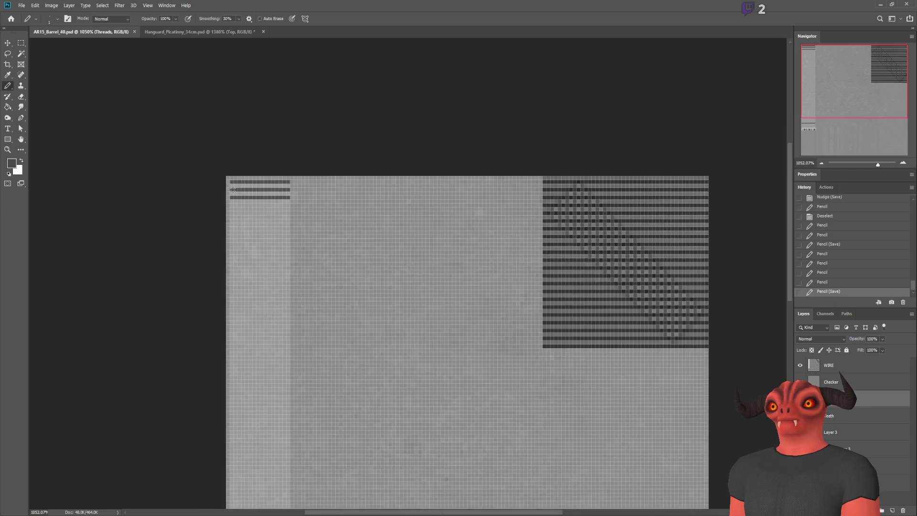
pyautogui.keyDown('alt'); pyautogui.scroll(-3, 201, 265); pyautogui.keyUp('alt')
pyautogui.keyDown('alt'); pyautogui.scroll(3, 168, 305); pyautogui.keyUp('alt')
pyautogui.keyDown('alt'); pyautogui.scroll(2, 357, 263); pyautogui.keyUp('alt')
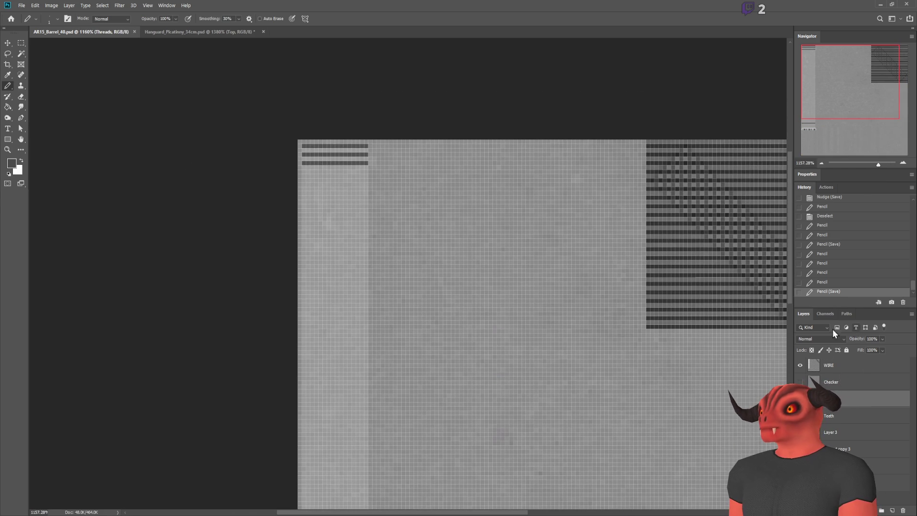
pyautogui.scroll(-2, 817, 341)
pyautogui.scroll(-1, 818, 341)
pyautogui.scroll(-1, 818, 339)
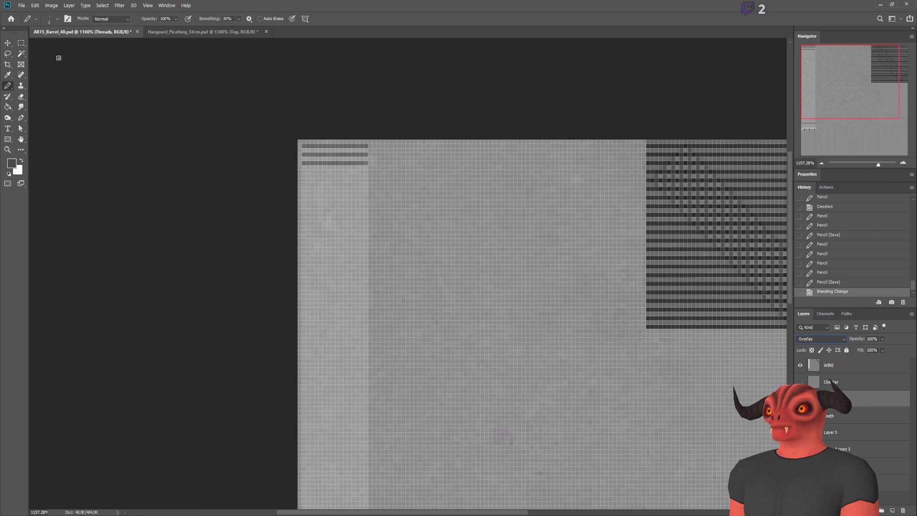
pyautogui.click(21, 44)
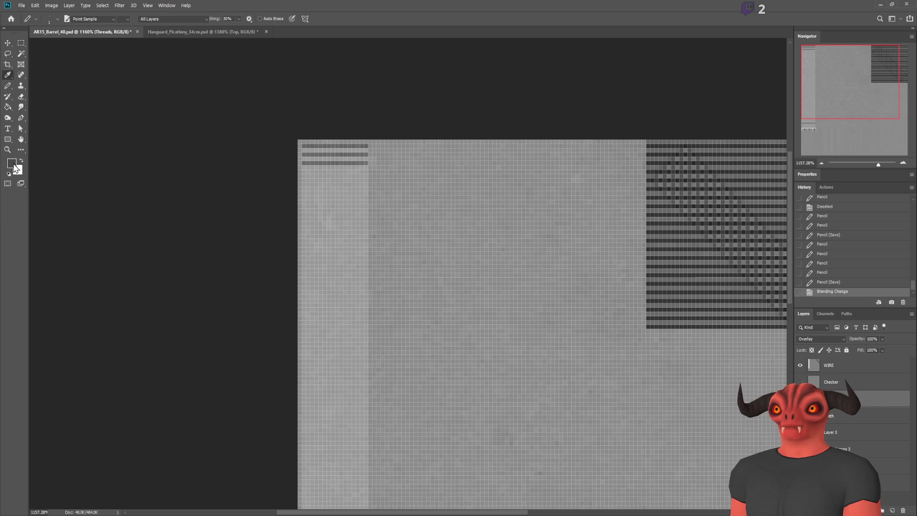
pyautogui.scroll(1, 430, 237)
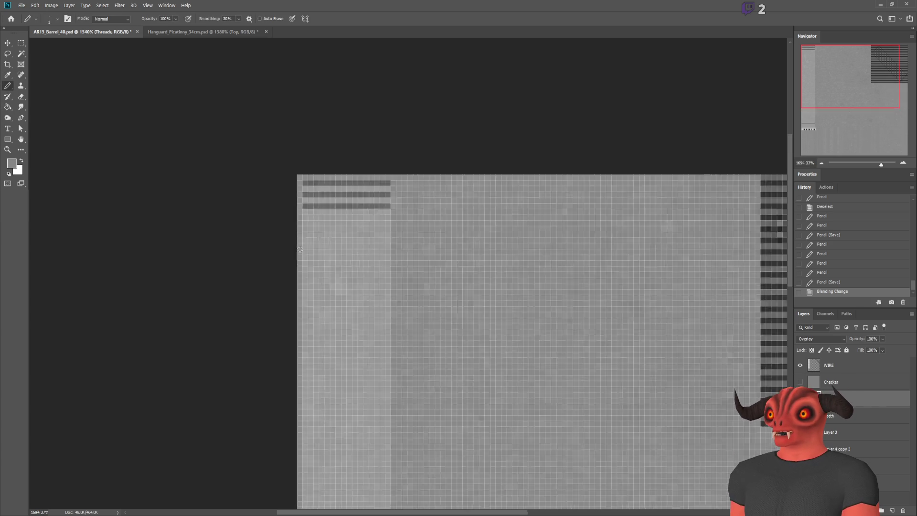
pyautogui.keyDown('alt'); pyautogui.scroll(5, 319, 159); pyautogui.keyUp('alt')
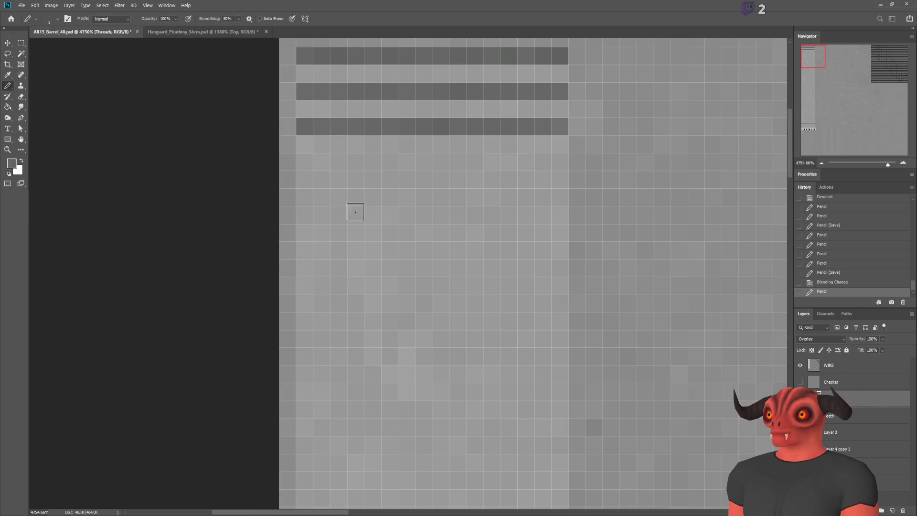
pyautogui.keyDown('shift'); pyautogui.click(560, 143); pyautogui.keyUp('shift')
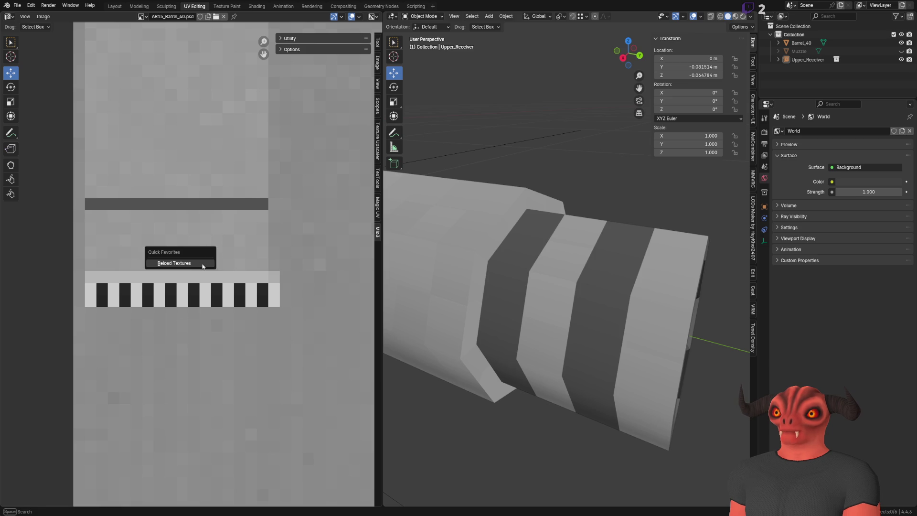
pyautogui.click(203, 264)
pyautogui.scroll(-5, 482, 261)
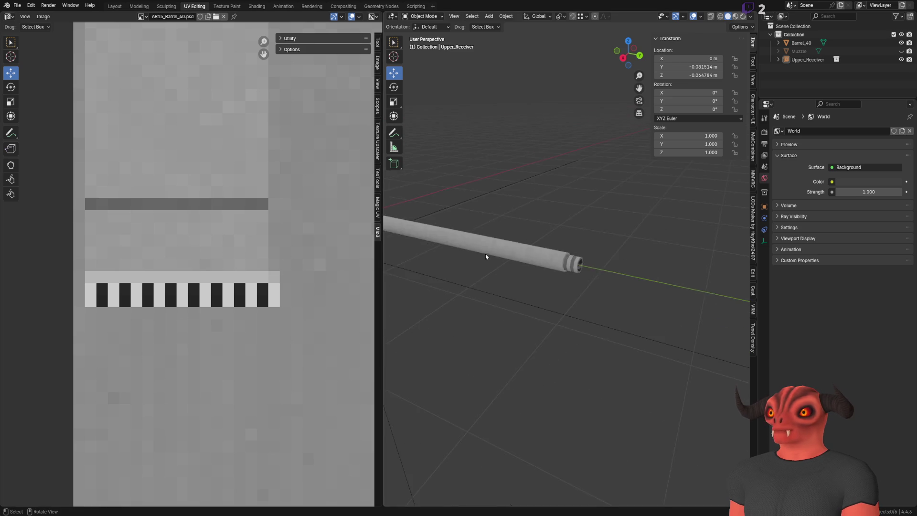
# Look along the banded barrel, then make the texture's bottom layer active in Photoshop.
pyautogui.moveTo(484, 258); pyautogui.dragTo(617, 255, button='middle')
pyautogui.scroll(3, 617, 255)
pyautogui.scroll(2, 617, 255)
pyautogui.scroll(-4, 629, 262)
pyautogui.moveTo(629, 263)
pyautogui.mouseDown(button='middle')
pyautogui.moveTo(523, 263)
pyautogui.moveTo(601, 271)
pyautogui.moveTo(520, 266)
pyautogui.moveTo(565, 283)
pyautogui.moveTo(543, 269)
pyautogui.moveTo(530, 337)
pyautogui.moveTo(539, 295)
pyautogui.moveTo(588, 248)
pyautogui.moveTo(610, 256)
pyautogui.moveTo(563, 270)
pyautogui.moveTo(631, 273)
pyautogui.mouseUp(button='middle')
pyautogui.scroll(2, 571, 262)
pyautogui.scroll(3, 565, 282)
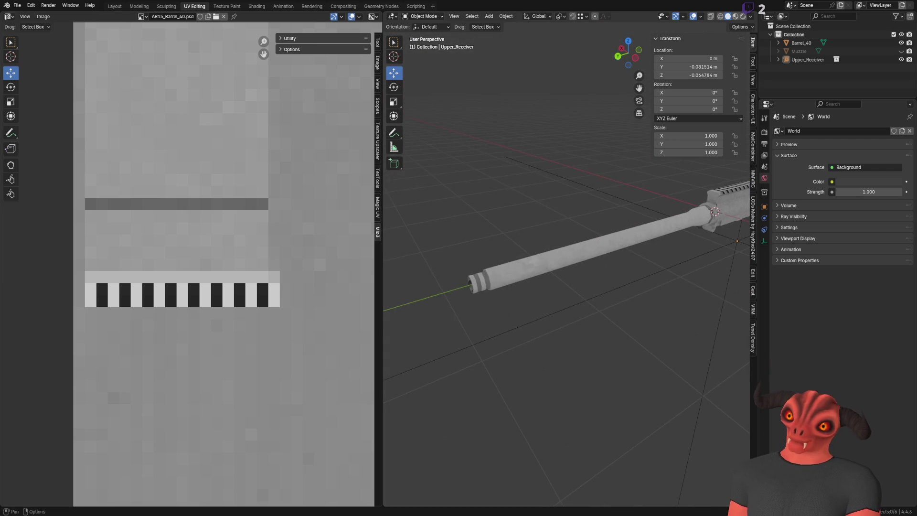
pyautogui.hotkey('alt', 'Tab')
pyautogui.click(831, 481)
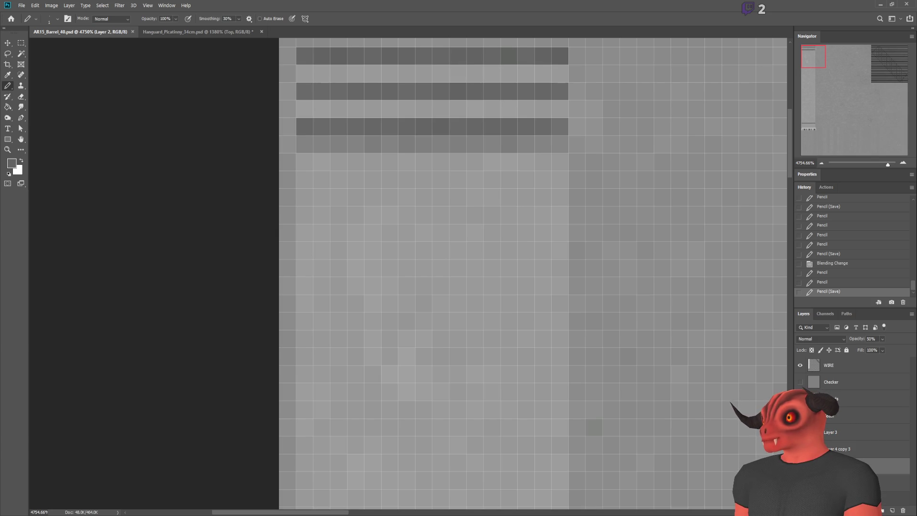
pyautogui.write('100')
# Set that layer to 100% opacity, undo the stray pixel, and open Blender's quick favorites to reload.
pyautogui.press('Return')
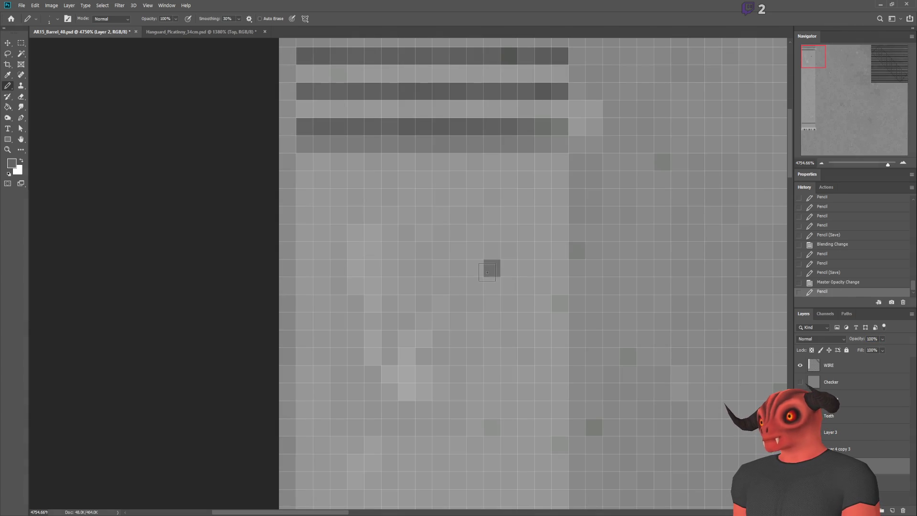
pyautogui.hotkey('ctrl', 'z')
pyautogui.hotkey('alt', 'Tab')
pyautogui.press('q')
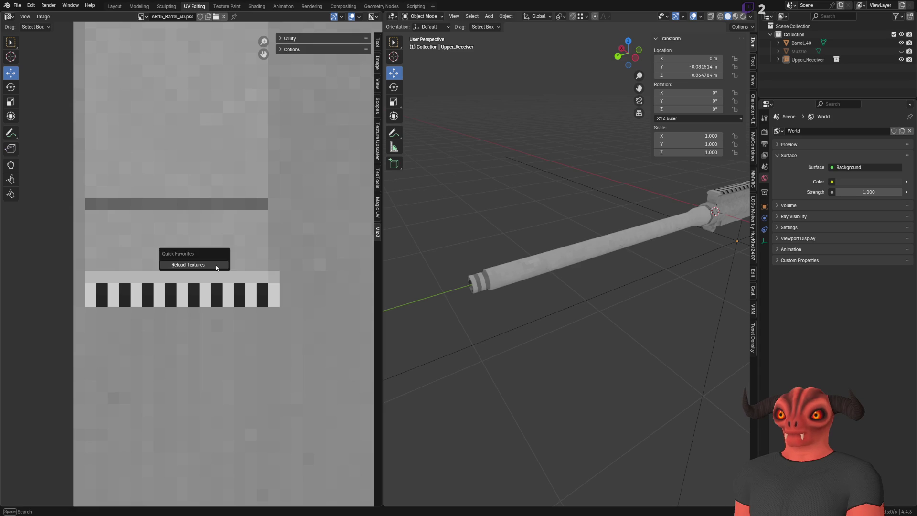
# Reload the barrel texture via Quick Favorites and orbit to view straight down the bore.
pyautogui.click(216, 265)
pyautogui.moveTo(499, 286)
pyautogui.mouseDown(button='middle')
pyautogui.moveTo(600, 229)
pyautogui.moveTo(627, 233)
pyautogui.moveTo(548, 213)
pyautogui.moveTo(662, 192)
pyautogui.mouseUp(button='middle')
pyautogui.scroll(3, 600, 229)
pyautogui.scroll(-6, 627, 233)
pyautogui.scroll(4, 526, 207)
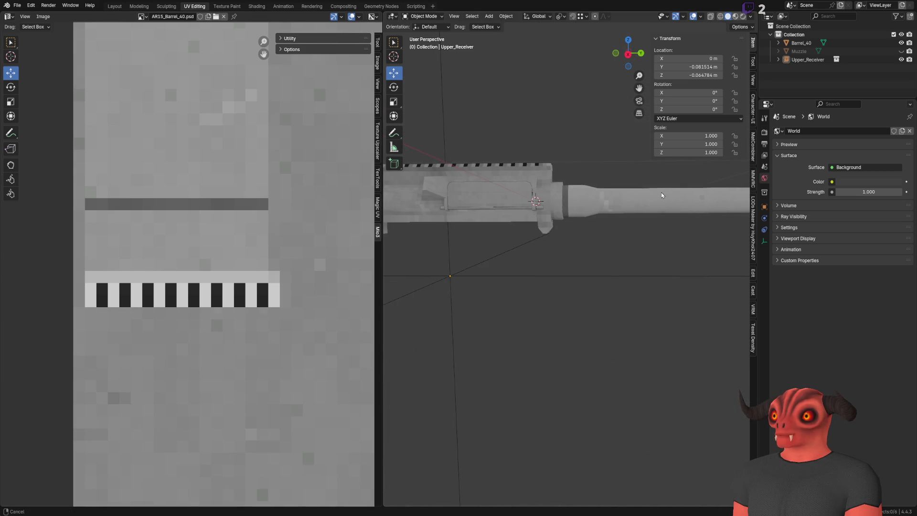
pyautogui.scroll(-4, 661, 192)
pyautogui.moveTo(676, 249)
pyautogui.mouseDown(button='middle')
pyautogui.moveTo(647, 301)
pyautogui.moveTo(661, 259)
pyautogui.moveTo(534, 253)
pyautogui.moveTo(575, 234)
pyautogui.moveTo(588, 285)
pyautogui.moveTo(620, 299)
pyautogui.mouseUp(button='middle')
pyautogui.scroll(3, 534, 252)
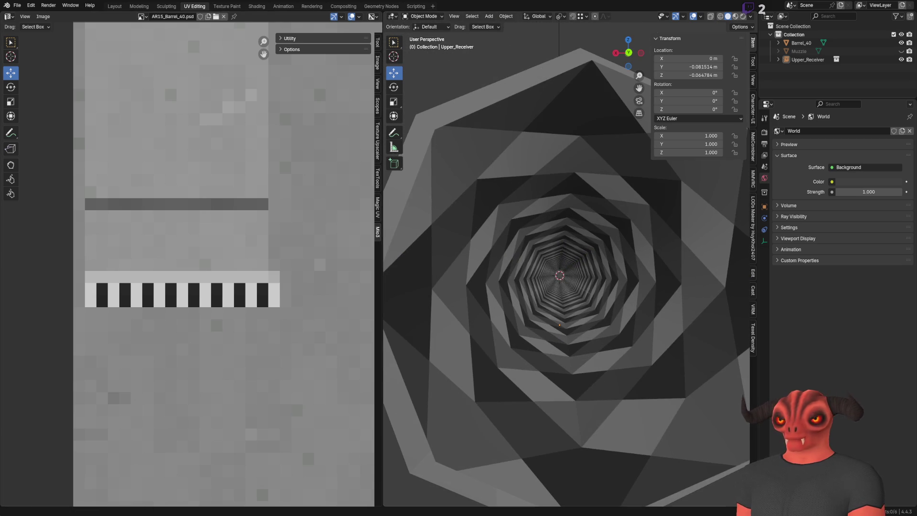
pyautogui.hotkey('alt', 'Tab')
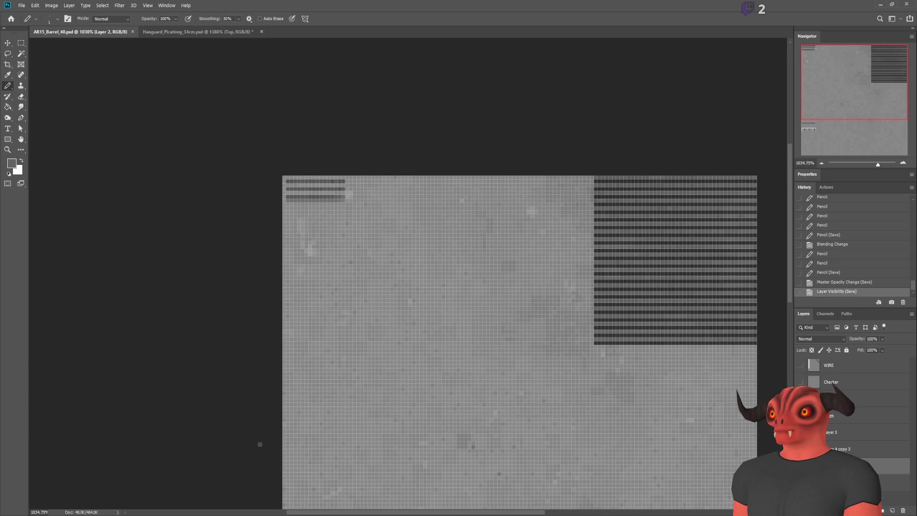
# Set the base layer opacity to 50% in Photoshop and reload the texture on the barrel.
pyautogui.hotkey('alt', 'Tab')
pyautogui.scroll(-5, 494, 260)
pyautogui.moveTo(494, 260); pyautogui.dragTo(588, 305, button='middle')
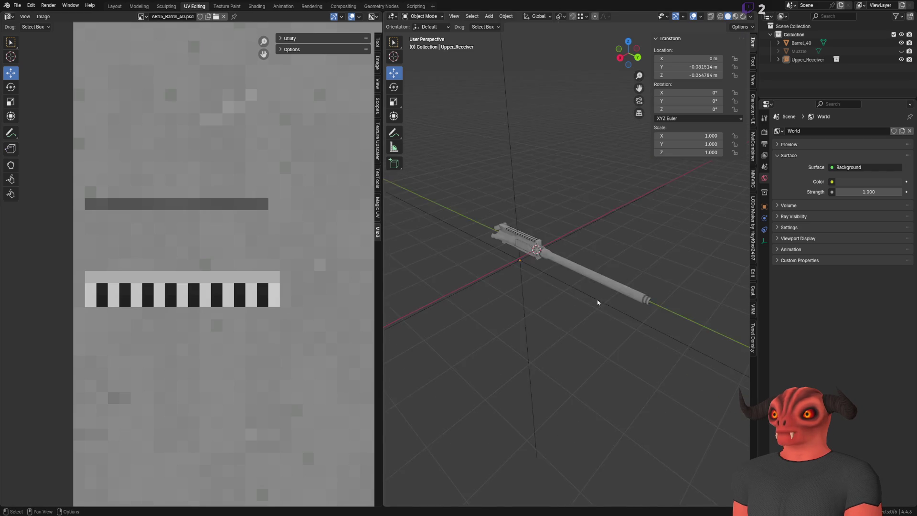
pyautogui.scroll(3, 601, 293)
pyautogui.scroll(-3, 444, 250)
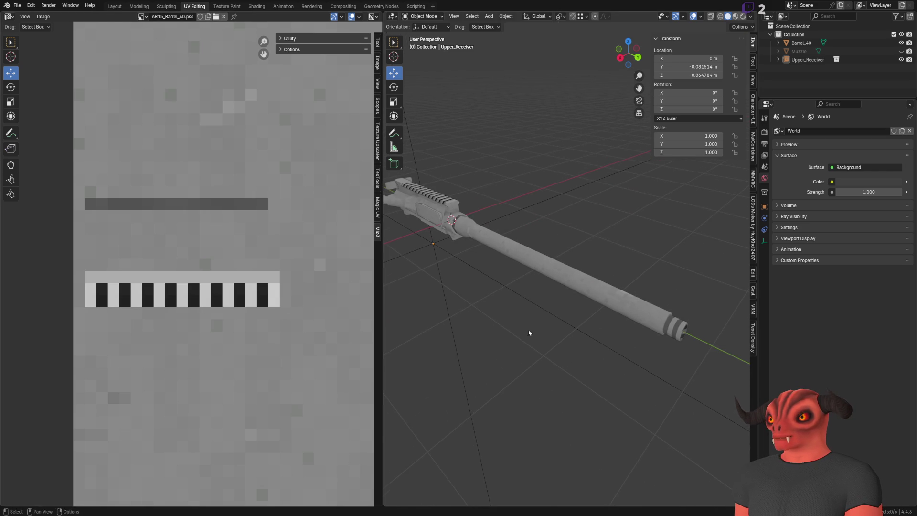
pyautogui.hotkey('alt', 'Tab')
pyautogui.click(876, 340)
pyautogui.write('50')
pyautogui.press('Return')
pyautogui.hotkey('alt', 'Tab')
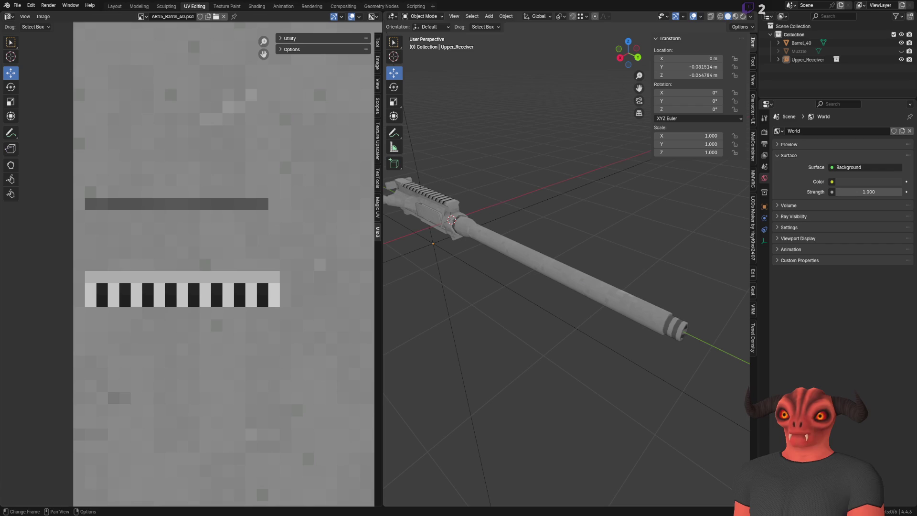
pyautogui.click(172, 316)
pyautogui.scroll(5, 529, 252)
# Orbit around the receiver and muzzle to inspect the bands and the bore end-on.
pyautogui.moveTo(553, 246)
pyautogui.mouseDown(button='middle')
pyautogui.moveTo(600, 242)
pyautogui.moveTo(581, 230)
pyautogui.moveTo(442, 238)
pyautogui.moveTo(591, 230)
pyautogui.mouseUp(button='middle')
pyautogui.scroll(-4, 582, 231)
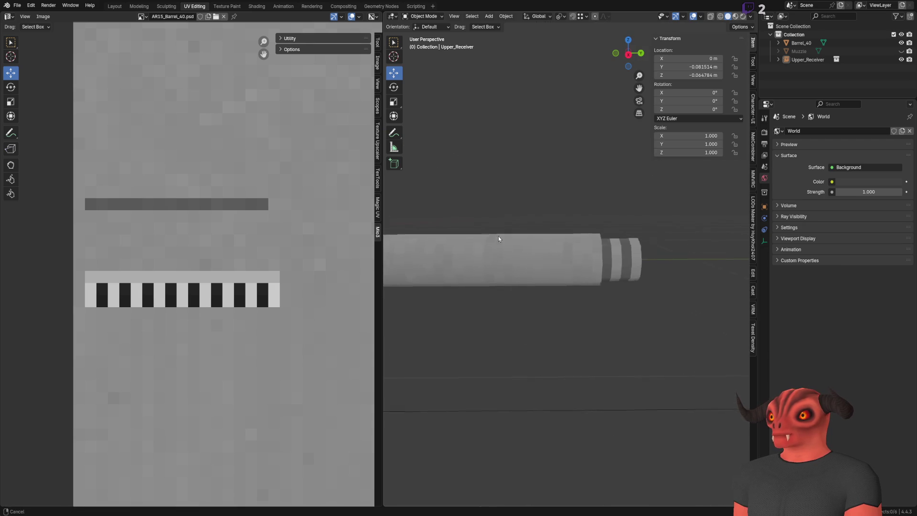
pyautogui.scroll(3, 592, 230)
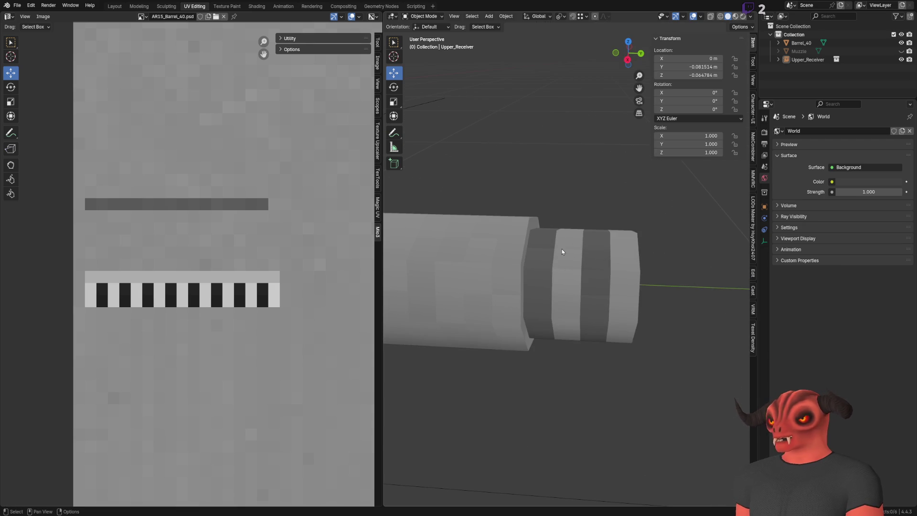
pyautogui.moveTo(562, 248); pyautogui.dragTo(492, 253, button='middle')
pyautogui.moveTo(593, 276)
pyautogui.mouseDown(button='middle')
pyautogui.moveTo(540, 293)
pyautogui.moveTo(592, 262)
pyautogui.moveTo(649, 347)
pyautogui.moveTo(592, 264)
pyautogui.moveTo(512, 250)
pyautogui.moveTo(483, 225)
pyautogui.moveTo(534, 266)
pyautogui.moveTo(473, 261)
pyautogui.moveTo(588, 220)
pyautogui.mouseUp(button='middle')
pyautogui.scroll(-5, 589, 260)
pyautogui.scroll(3, 592, 263)
pyautogui.scroll(-2, 592, 264)
pyautogui.scroll(-4, 592, 262)
pyautogui.scroll(-2, 516, 225)
pyautogui.moveTo(516, 225)
pyautogui.mouseDown(button='middle')
pyautogui.moveTo(557, 254)
pyautogui.moveTo(600, 266)
pyautogui.moveTo(552, 266)
pyautogui.moveTo(564, 261)
pyautogui.moveTo(533, 254)
pyautogui.moveTo(585, 272)
pyautogui.mouseUp(button='middle')
pyautogui.hotkey('alt', 'Tab')
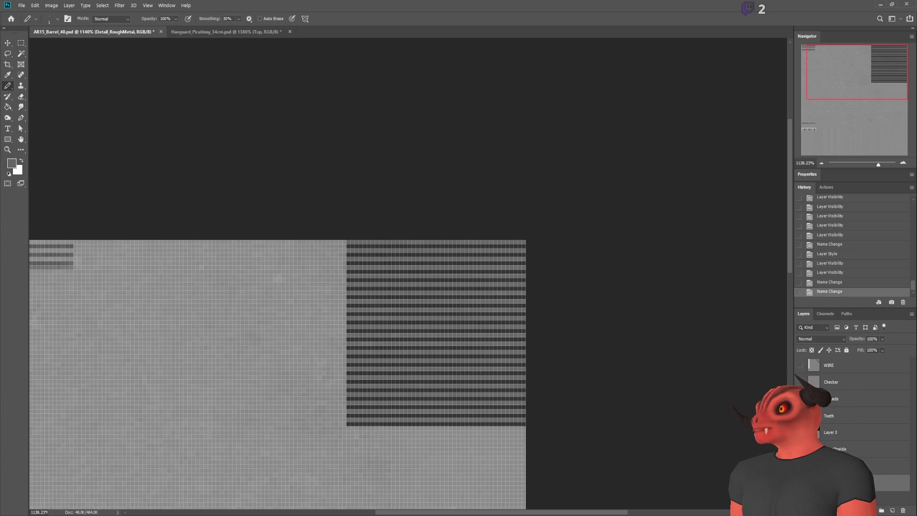
# Delete Layer 3 and set BarrelInside to Multiply at 50% opacity.
pyautogui.hotkey('alt', ']')
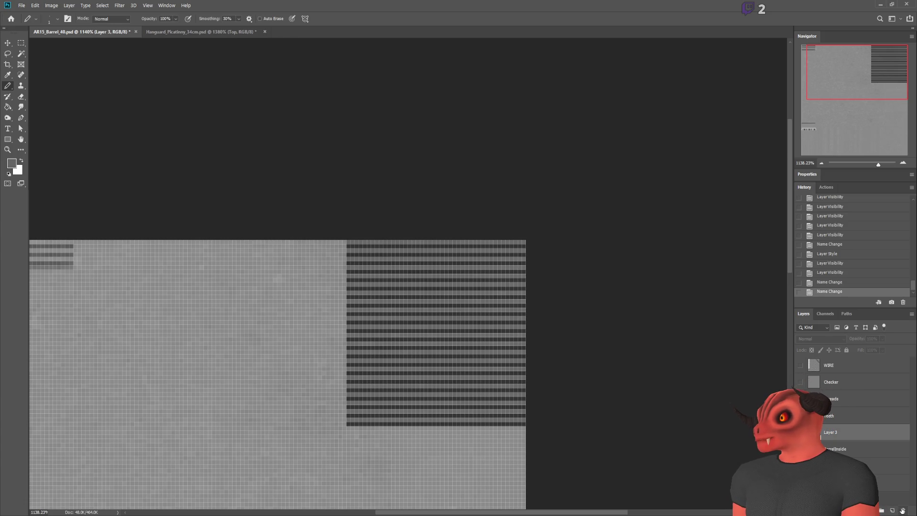
pyautogui.click(904, 510)
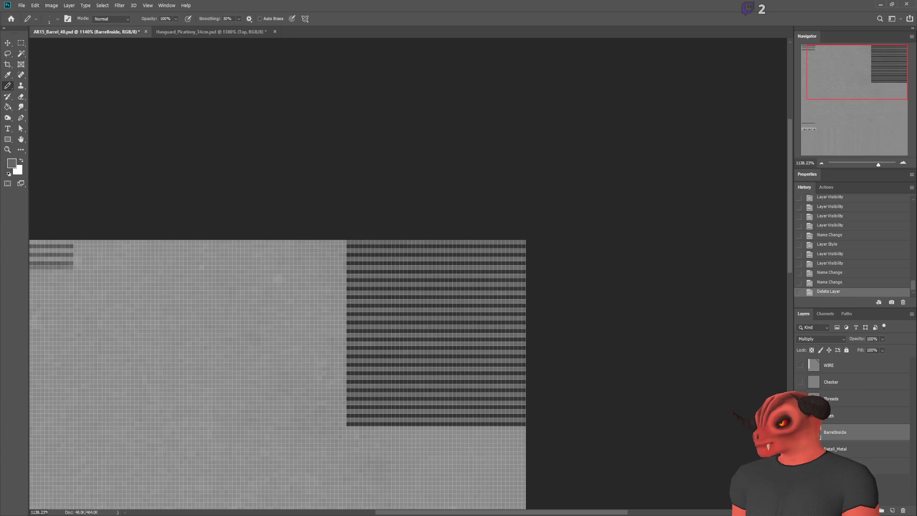
pyautogui.scroll(-2, 286, 217)
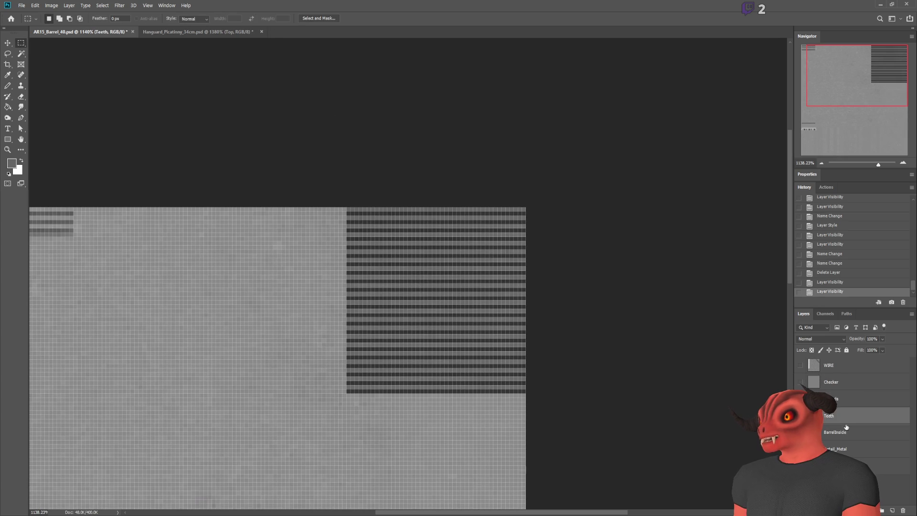
pyautogui.scroll(-9, 823, 341)
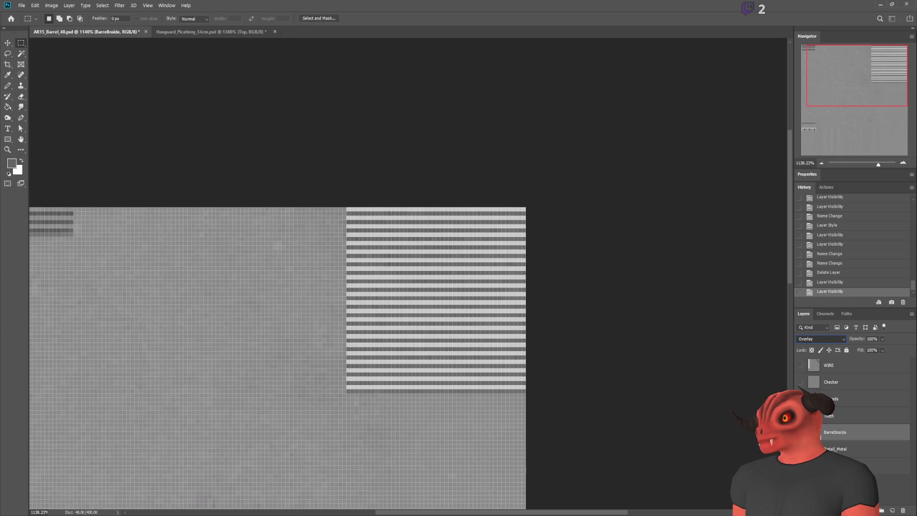
pyautogui.scroll(-3, 815, 336)
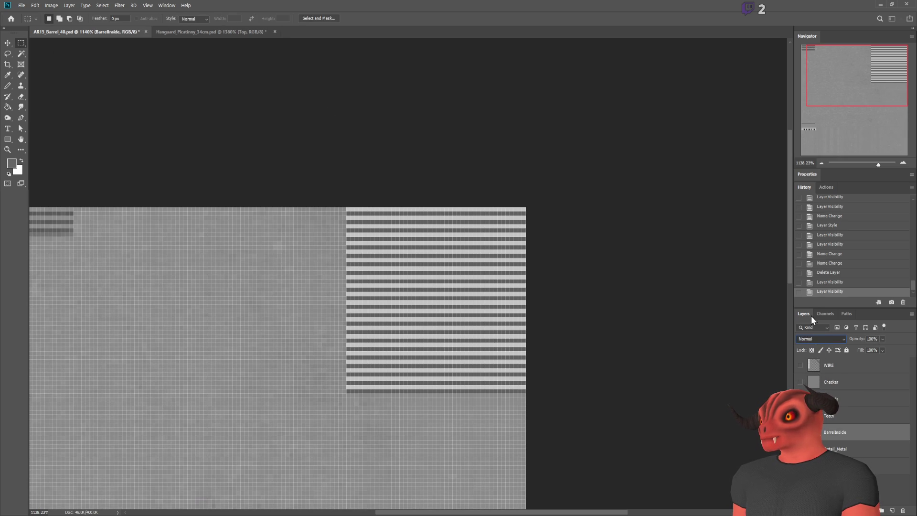
pyautogui.scroll(-4, 812, 348)
pyautogui.scroll(3, 814, 340)
pyautogui.scroll(3, 813, 341)
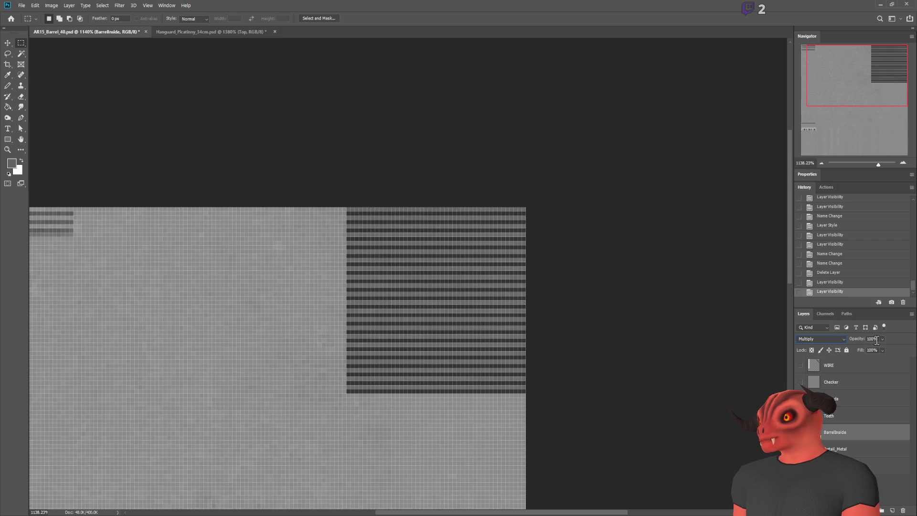
pyautogui.write('25')
pyautogui.press('Return')
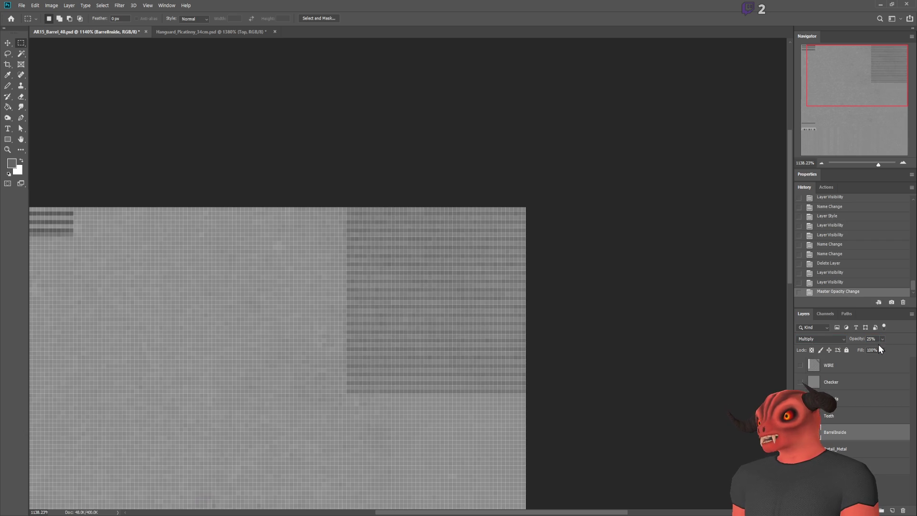
pyautogui.write('50')
pyautogui.press('Return')
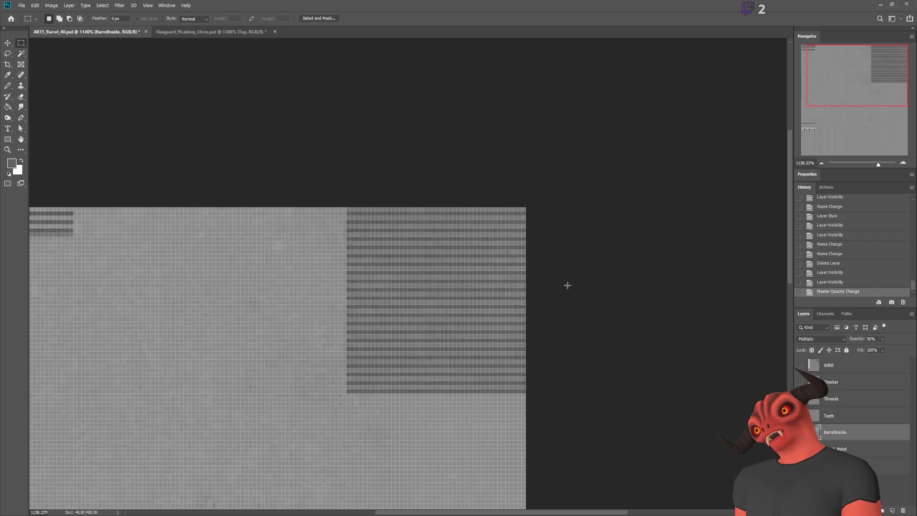
# Reload the edited texture in Blender and view the barrel end-on.
pyautogui.hotkey('alt', 'Tab')
pyautogui.press('q')
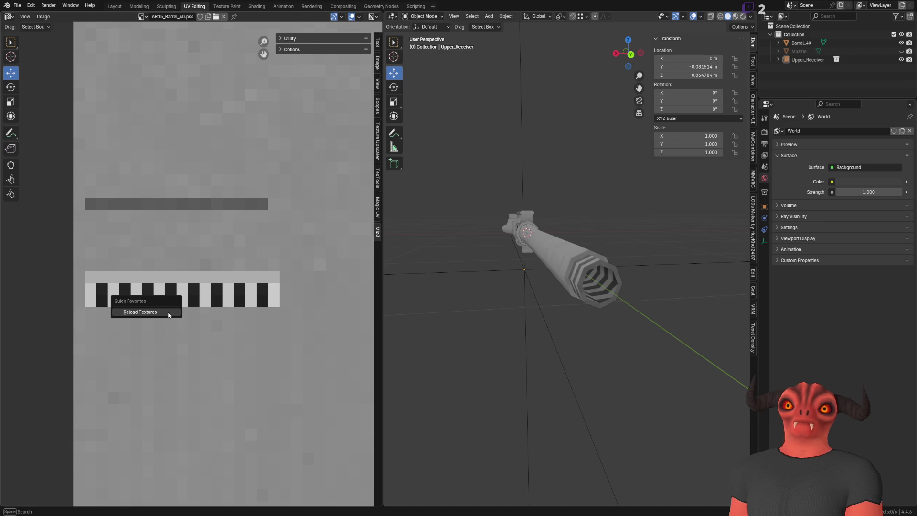
pyautogui.click(169, 313)
pyautogui.scroll(3, 594, 307)
pyautogui.scroll(3, 593, 307)
pyautogui.scroll(-8, 579, 290)
pyautogui.moveTo(578, 290); pyautogui.dragTo(578, 289, button='middle')
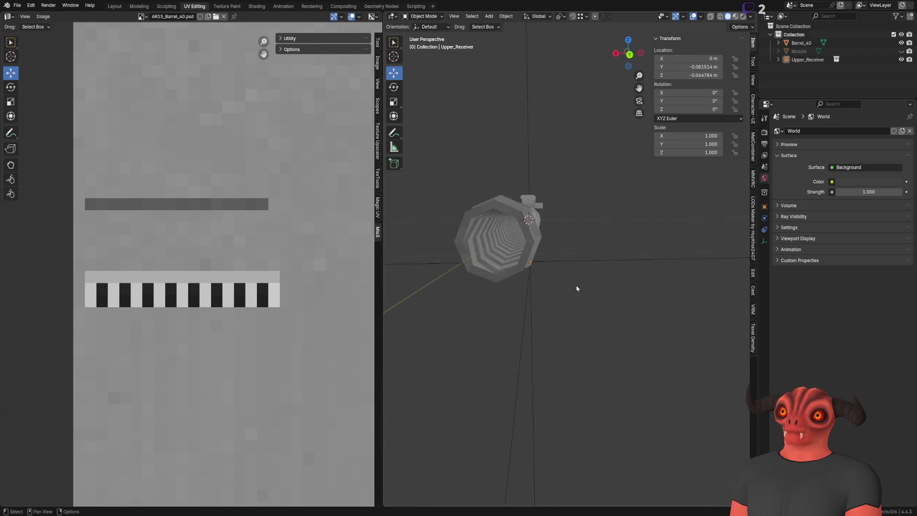
pyautogui.scroll(3, 577, 289)
pyautogui.hotkey('alt', 'Tab')
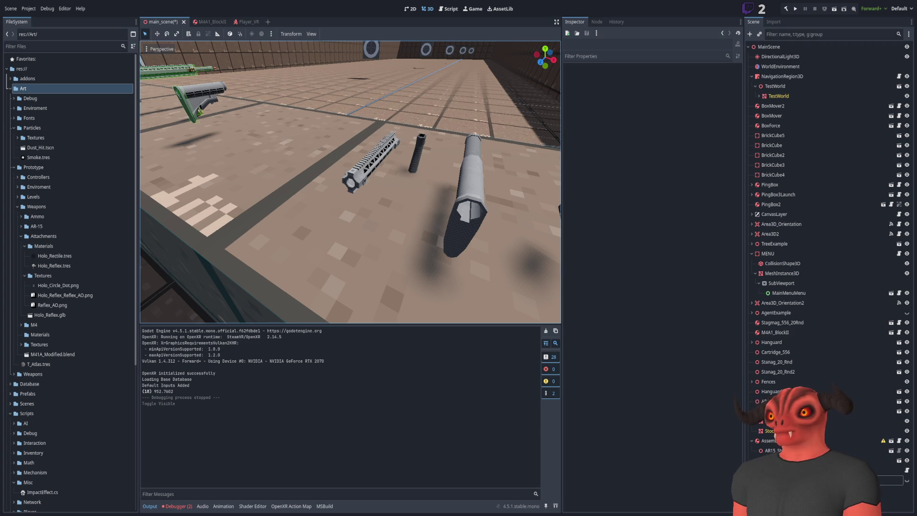
# Lower BarrelInside opacity to 25% and reload the texture on the barrel.
pyautogui.hotkey('alt', 'Tab')
pyautogui.write('25')
pyautogui.press('Return')
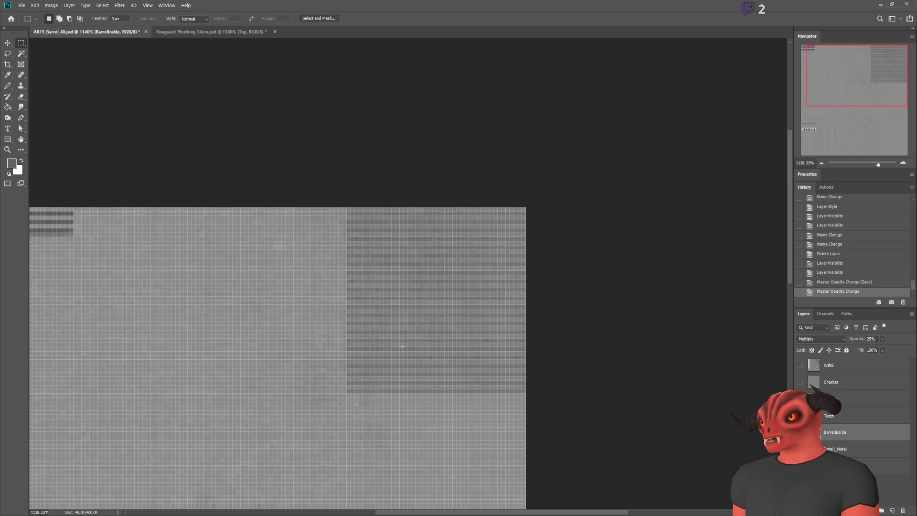
pyautogui.hotkey('alt', 'Tab')
pyautogui.click(207, 301)
pyautogui.scroll(-5, 546, 243)
pyautogui.moveTo(544, 244)
pyautogui.mouseDown(button='middle')
pyautogui.moveTo(587, 244)
pyautogui.moveTo(524, 248)
pyautogui.mouseUp(button='middle')
# Orbit in close to the muzzle, down the bore and to the receiver opening to check the stripes.
pyautogui.hotkey('alt', 'Tab')
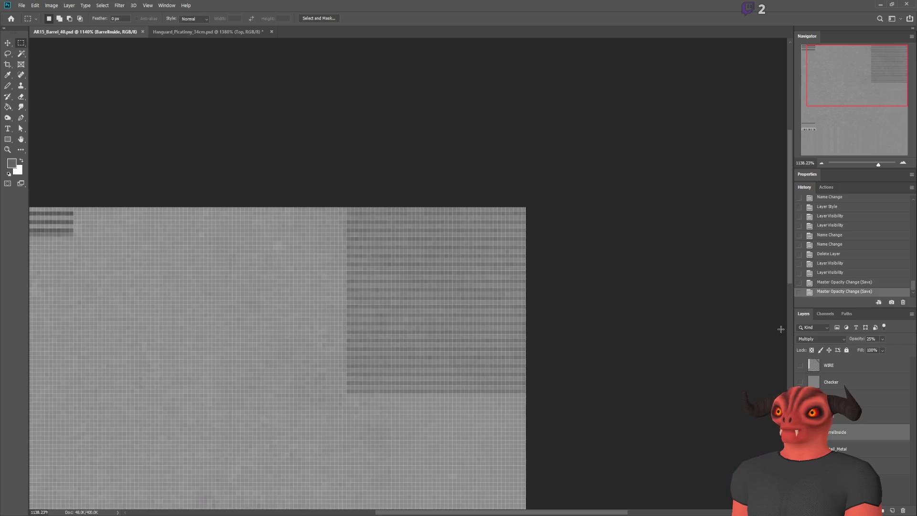
pyautogui.scroll(3, 825, 335)
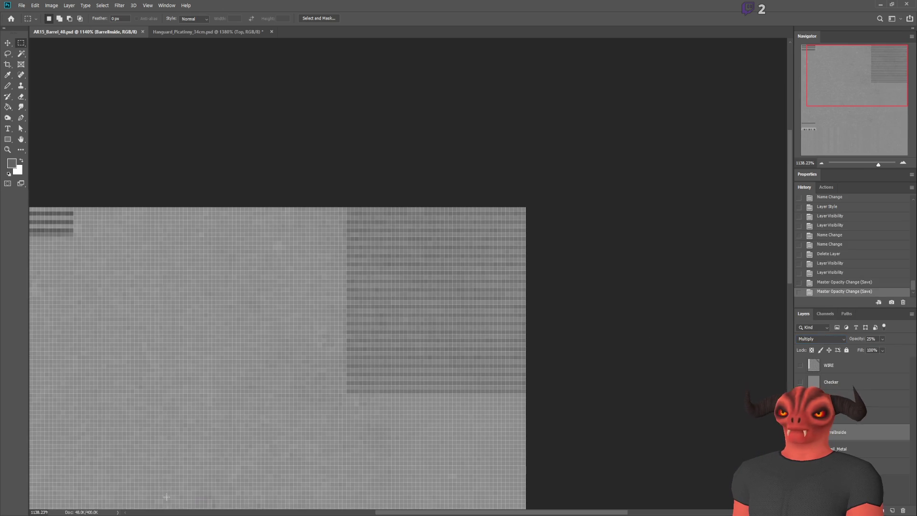
pyautogui.hotkey('alt', 'Tab')
pyautogui.moveTo(526, 252); pyautogui.dragTo(536, 256, button='middle')
pyautogui.scroll(5, 462, 262)
pyautogui.moveTo(463, 263)
pyautogui.mouseDown(button='middle')
pyautogui.moveTo(533, 235)
pyautogui.moveTo(492, 241)
pyautogui.moveTo(579, 236)
pyautogui.moveTo(596, 248)
pyautogui.mouseUp(button='middle')
pyautogui.scroll(-5, 553, 256)
pyautogui.scroll(8, 676, 250)
pyautogui.moveTo(676, 249)
pyautogui.mouseDown(button='middle')
pyautogui.moveTo(676, 267)
pyautogui.moveTo(594, 308)
pyautogui.moveTo(513, 274)
pyautogui.mouseUp(button='middle')
pyautogui.scroll(-3, 594, 307)
pyautogui.scroll(-2, 575, 306)
pyautogui.scroll(3, 562, 302)
pyautogui.scroll(3, 531, 287)
# Hide the Upper_Receiver and inspect the barrel bore and its side view alone.
pyautogui.click(508, 261)
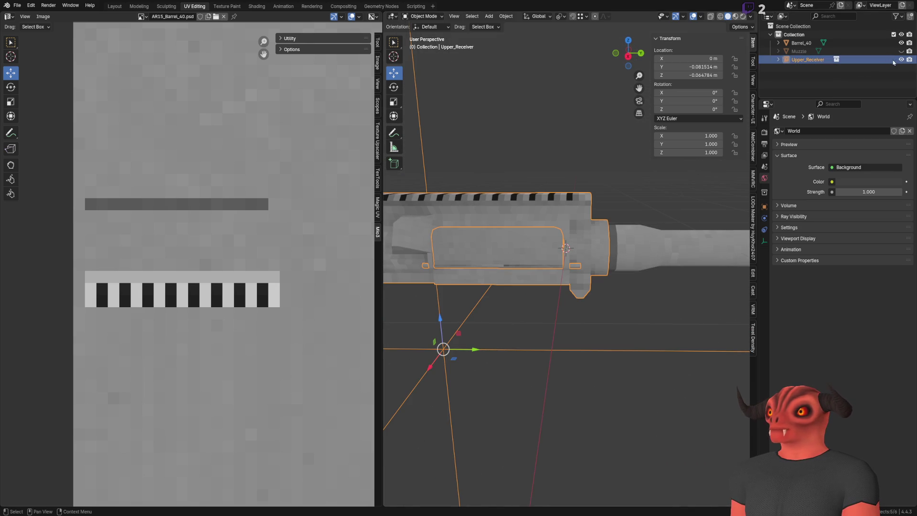
pyautogui.press('h')
pyautogui.moveTo(529, 215)
pyautogui.mouseDown(button='middle')
pyautogui.moveTo(606, 212)
pyautogui.moveTo(554, 249)
pyautogui.moveTo(482, 245)
pyautogui.moveTo(494, 264)
pyautogui.moveTo(537, 256)
pyautogui.mouseUp(button='middle')
pyautogui.scroll(3, 605, 211)
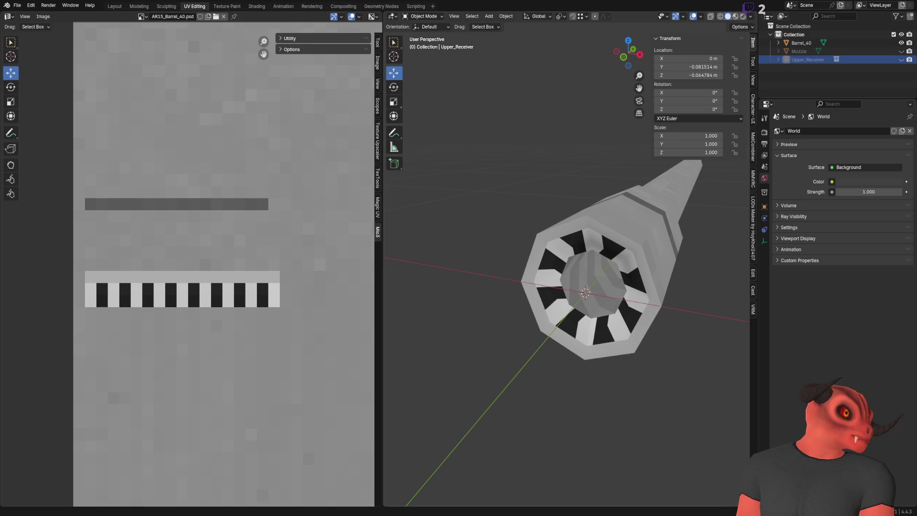
pyautogui.moveTo(493, 262)
pyautogui.mouseDown(button='middle')
pyautogui.moveTo(517, 256)
pyautogui.moveTo(436, 256)
pyautogui.moveTo(518, 264)
pyautogui.moveTo(451, 257)
pyautogui.moveTo(512, 252)
pyautogui.mouseUp(button='middle')
pyautogui.scroll(-5, 514, 255)
pyautogui.scroll(-3, 473, 250)
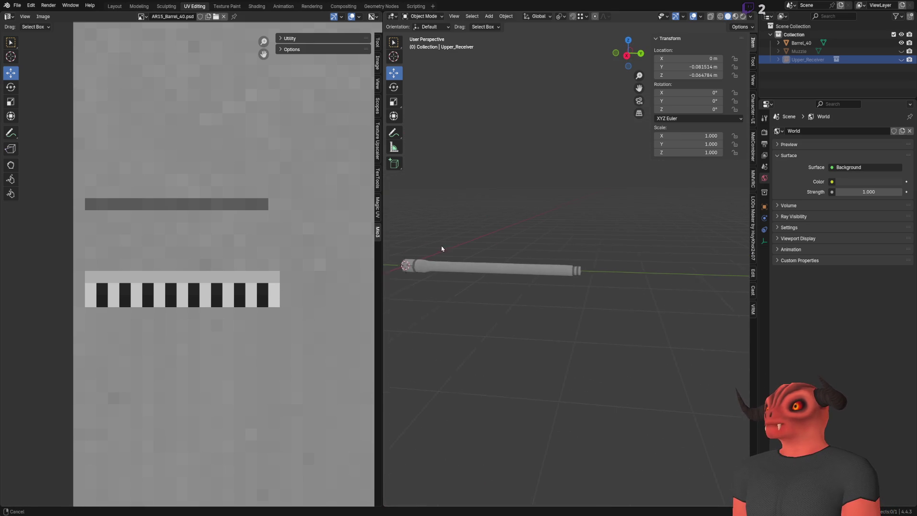
# Unhide and select the Muzzle object and frame it in the view.
pyautogui.click(901, 51)
pyautogui.click(799, 51)
pyautogui.scroll(5, 542, 309)
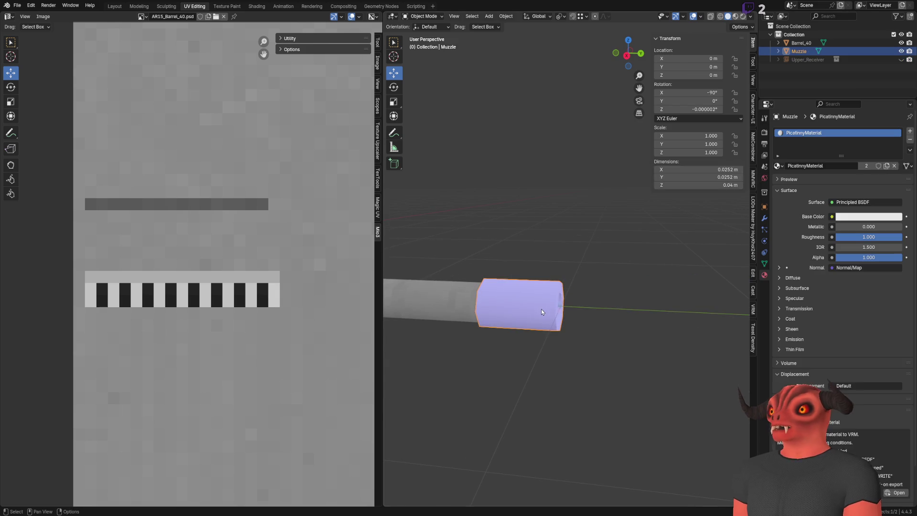
pyautogui.press('Tab')
pyautogui.press('a')
pyautogui.scroll(-2, 216, 252)
pyautogui.scroll(-2, 215, 251)
pyautogui.scroll(-2, 215, 251)
pyautogui.press('Tab')
# Replace the muzzle's material slot with AR15_Barrel_40 and purge unused data.
pyautogui.click(910, 140)
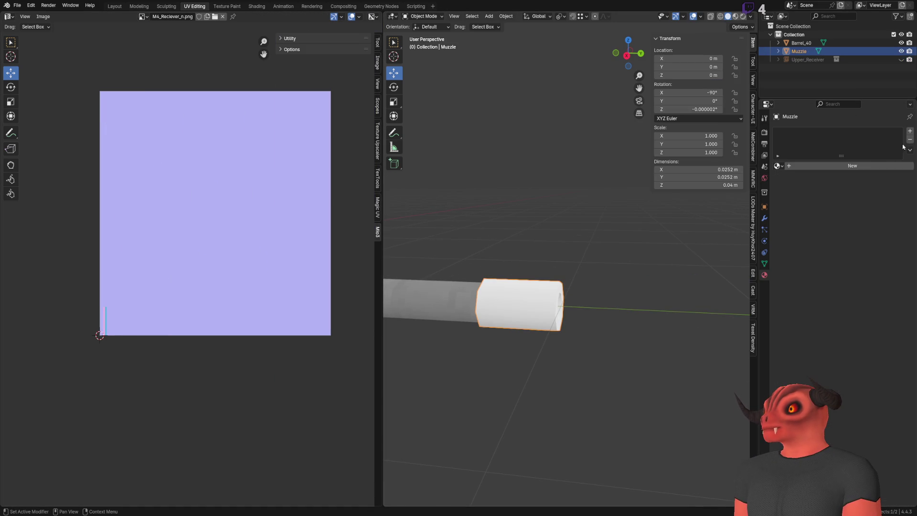
pyautogui.click(778, 165)
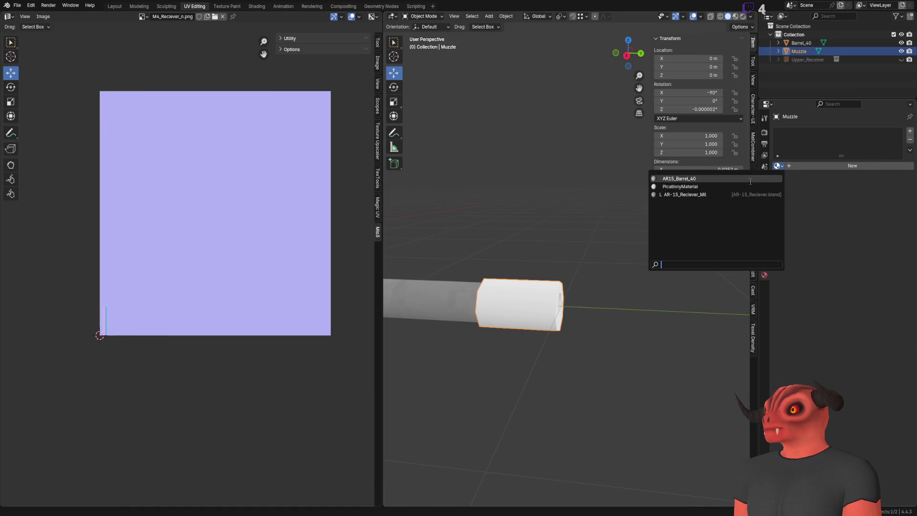
pyautogui.click(717, 178)
pyautogui.click(21, 9)
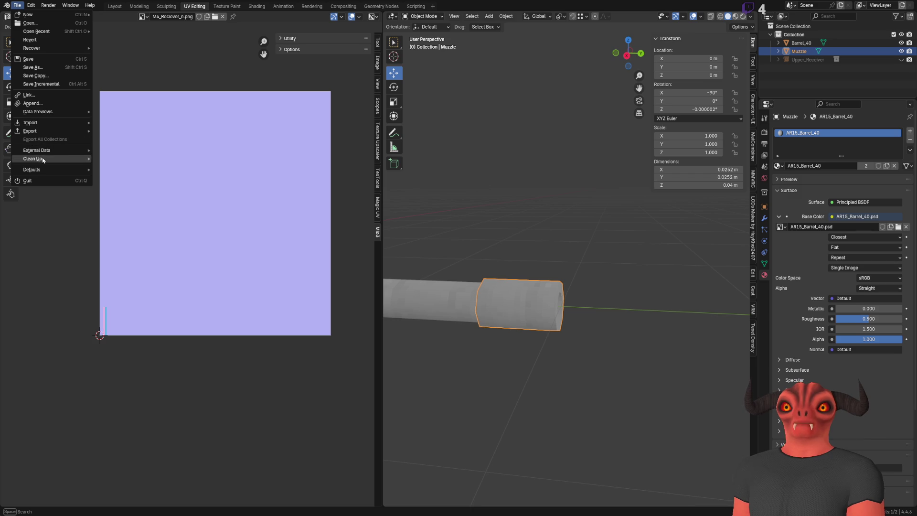
pyautogui.click(127, 159)
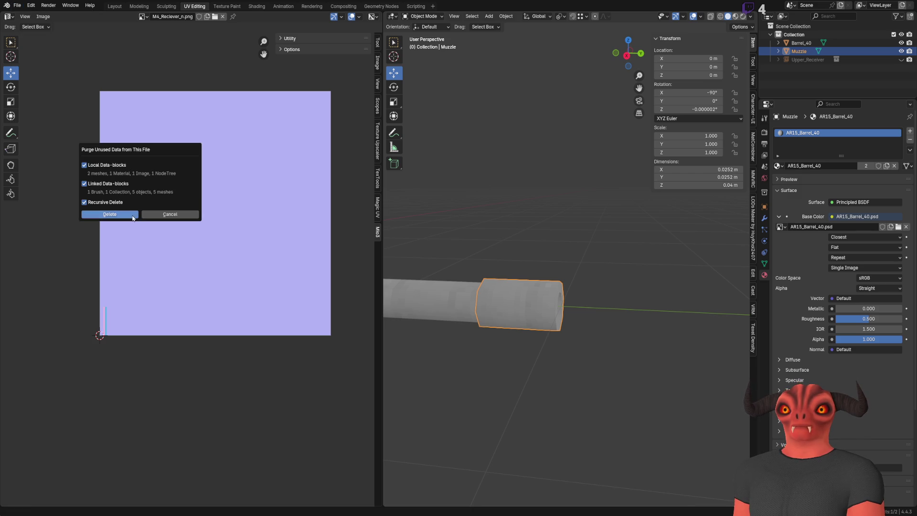
pyautogui.click(129, 216)
# Display AR15_Barrel_40.psd in the UV editor and show the muzzle UVs in edit mode.
pyautogui.click(157, 17)
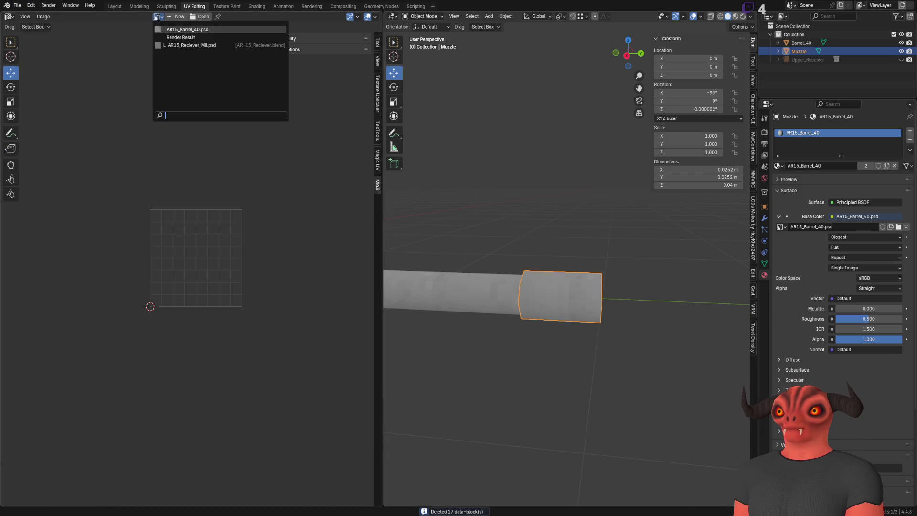
pyautogui.click(187, 30)
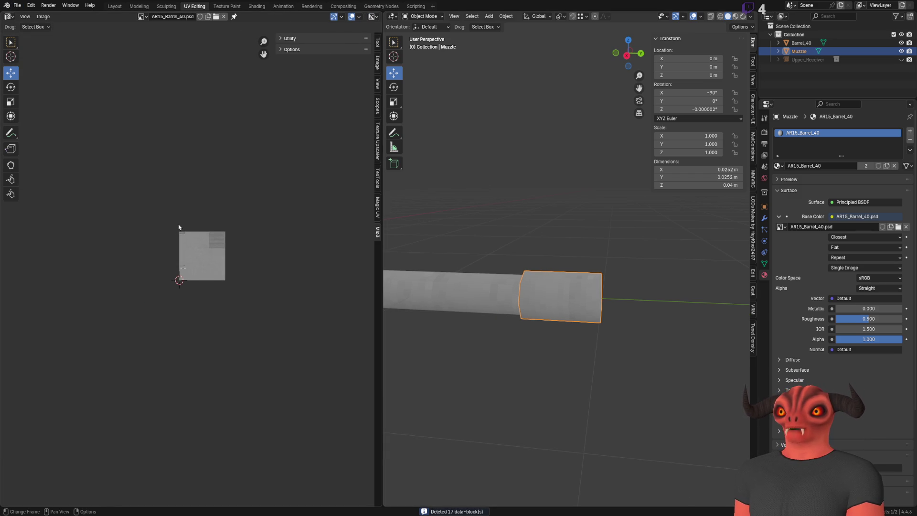
pyautogui.scroll(4, 178, 230)
pyautogui.scroll(2, 581, 245)
pyautogui.press('Tab')
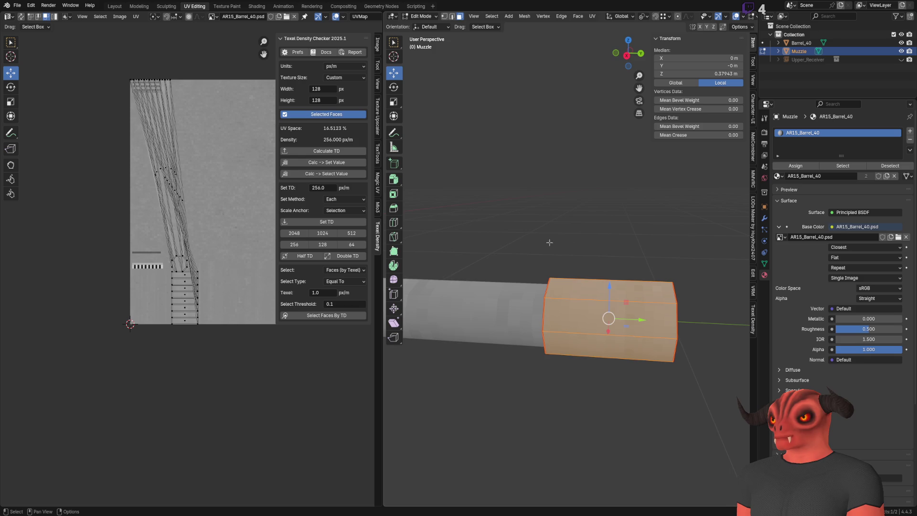
# Triangulate the muzzle faces, undo it, and reopen the face menu for unwrapping.
pyautogui.moveTo(559, 242)
pyautogui.mouseDown(button='middle')
pyautogui.moveTo(549, 206)
pyautogui.moveTo(580, 287)
pyautogui.moveTo(607, 307)
pyautogui.mouseUp(button='middle')
pyautogui.scroll(3, 549, 206)
pyautogui.rightClick(607, 307)
pyautogui.click(608, 308)
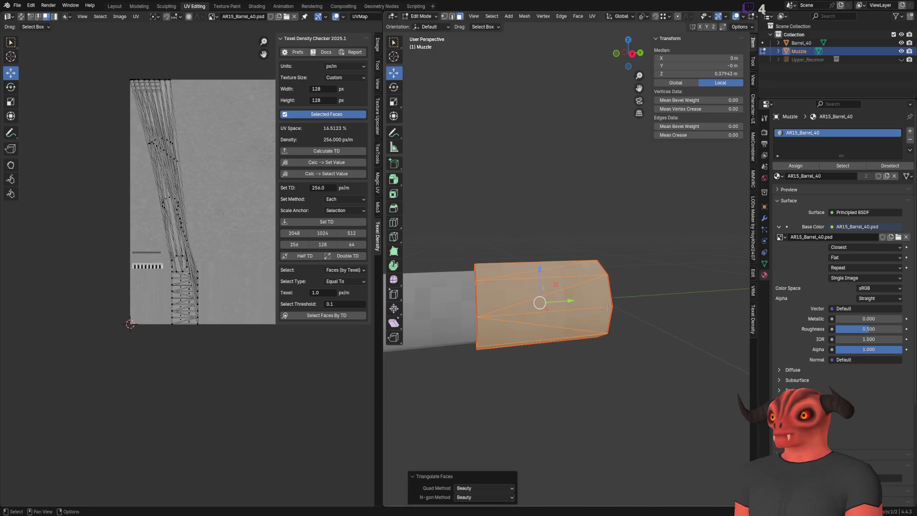
pyautogui.hotkey('ctrl', 'z')
pyautogui.rightClick(578, 321)
pyautogui.moveTo(546, 309)
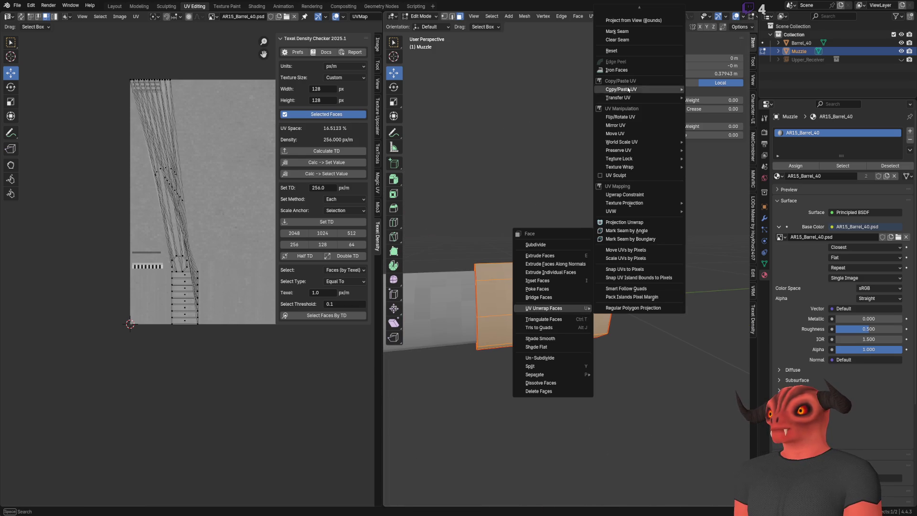
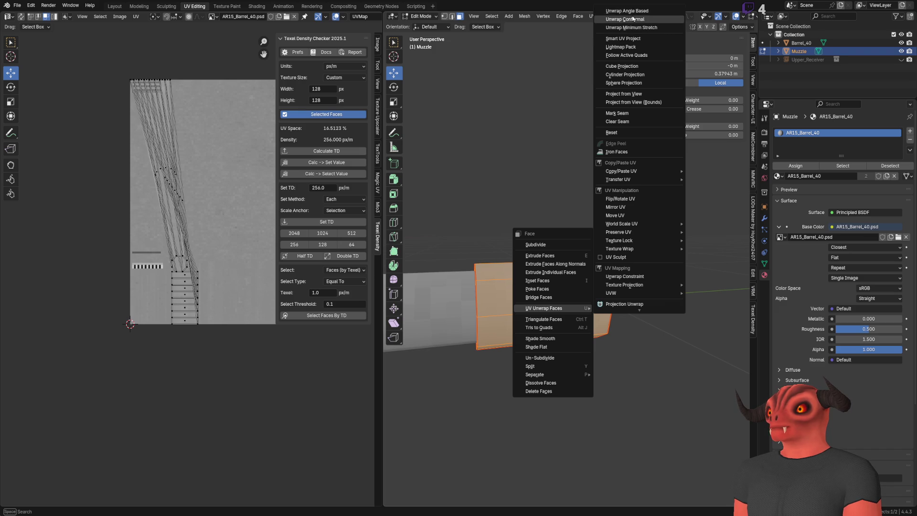
# Unwrap the selected muzzle faces with the conformal method, then deselect all faces.
pyautogui.click(633, 18)
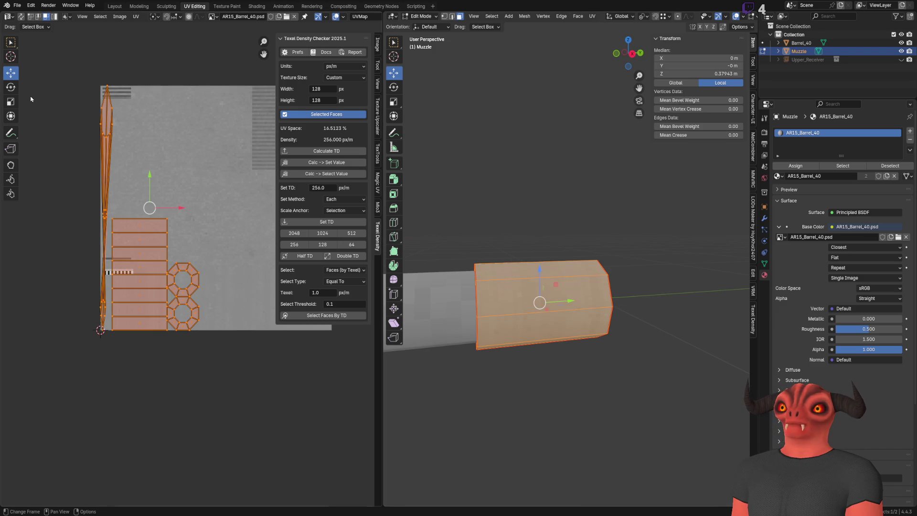
pyautogui.scroll(-3, 499, 353)
pyautogui.scroll(2, 499, 353)
pyautogui.hotkey('ctrl', 'f')
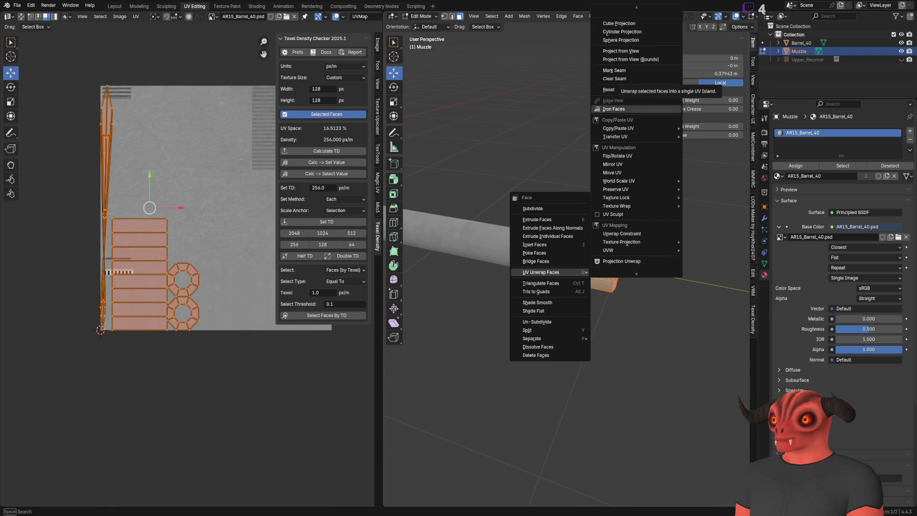
pyautogui.click(625, 18)
pyautogui.hotkey('alt', 'a')
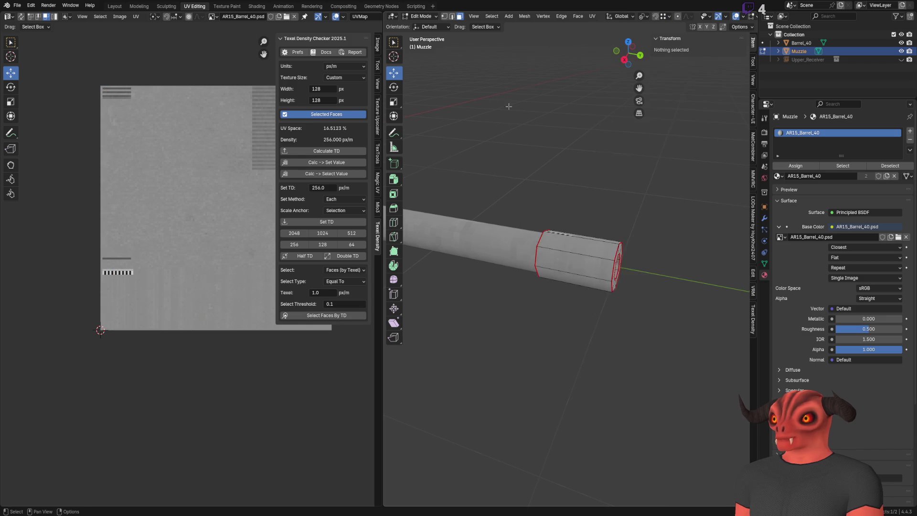
# Mark a new seam along the selected muzzle end edge loop.
pyautogui.moveTo(567, 157); pyautogui.dragTo(571, 144, button='middle')
pyautogui.scroll(3, 538, 39)
pyautogui.scroll(-4, 538, 39)
pyautogui.moveTo(467, 313)
pyautogui.mouseDown(button='middle')
pyautogui.moveTo(567, 314)
pyautogui.moveTo(563, 292)
pyautogui.moveTo(474, 272)
pyautogui.moveTo(567, 287)
pyautogui.mouseUp(button='middle')
pyautogui.click(563, 292)
pyautogui.click(599, 293)
pyautogui.rightClick(678, 320)
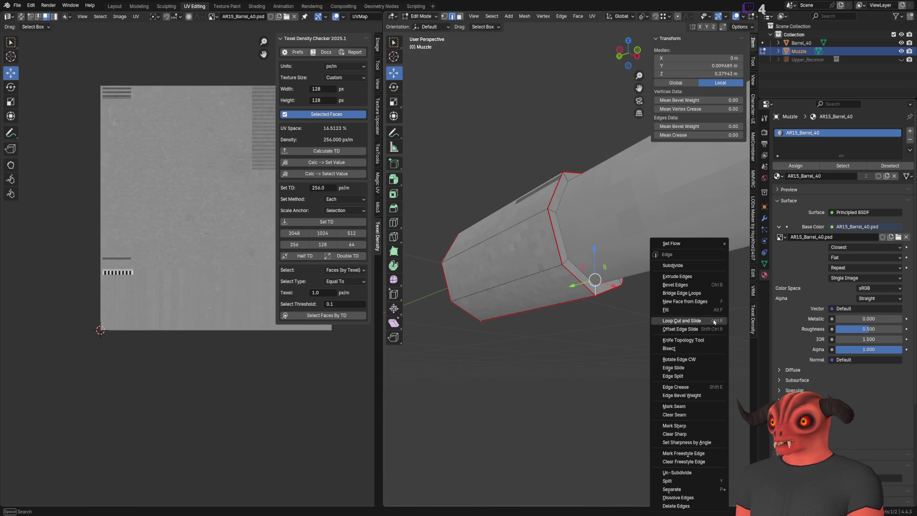
pyautogui.click(686, 410)
# Select all the muzzle faces and unwrap them conformally again.
pyautogui.moveTo(686, 410)
pyautogui.mouseDown(button='middle')
pyautogui.moveTo(588, 310)
pyautogui.moveTo(617, 288)
pyautogui.moveTo(573, 305)
pyautogui.mouseUp(button='middle')
pyautogui.press('a')
pyautogui.press('u')
pyautogui.scroll(2, 588, 310)
pyautogui.hotkey('alt', 'a')
pyautogui.rightClick(616, 289)
pyautogui.click(607, 318)
pyautogui.press('a')
pyautogui.scroll(-3, 606, 317)
pyautogui.rightClick(573, 305)
pyautogui.moveTo(577, 370)
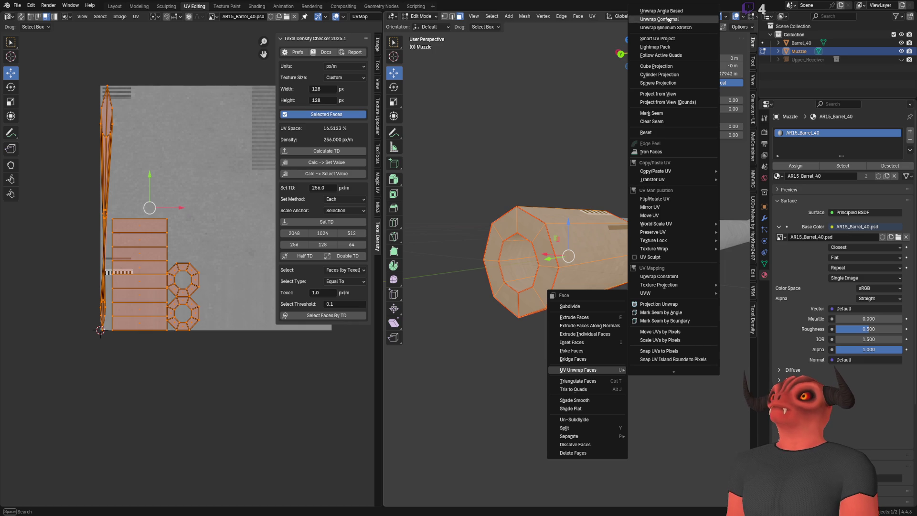
pyautogui.click(667, 20)
# Set the muzzle islands' texel density to 256 px/m and move them in the UV view.
pyautogui.moveTo(420, 170); pyautogui.dragTo(744, 185, button='middle')
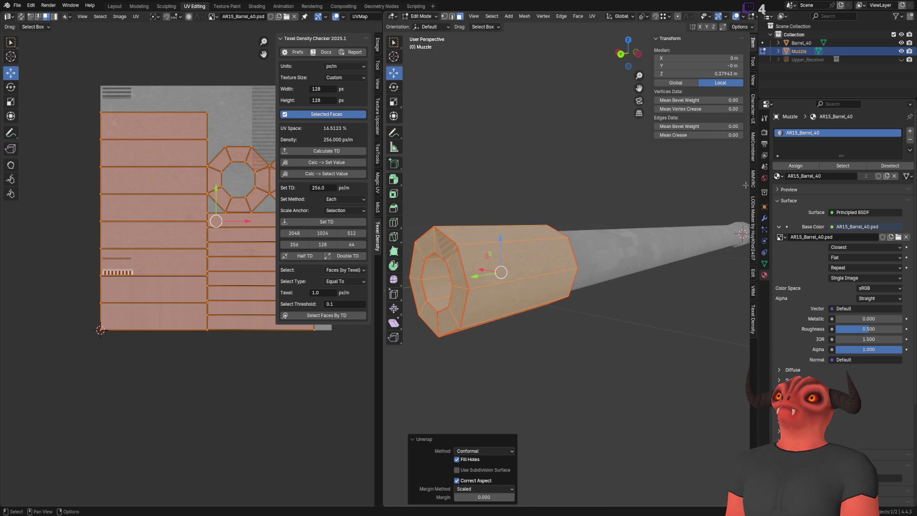
pyautogui.press('KP_Decimal')
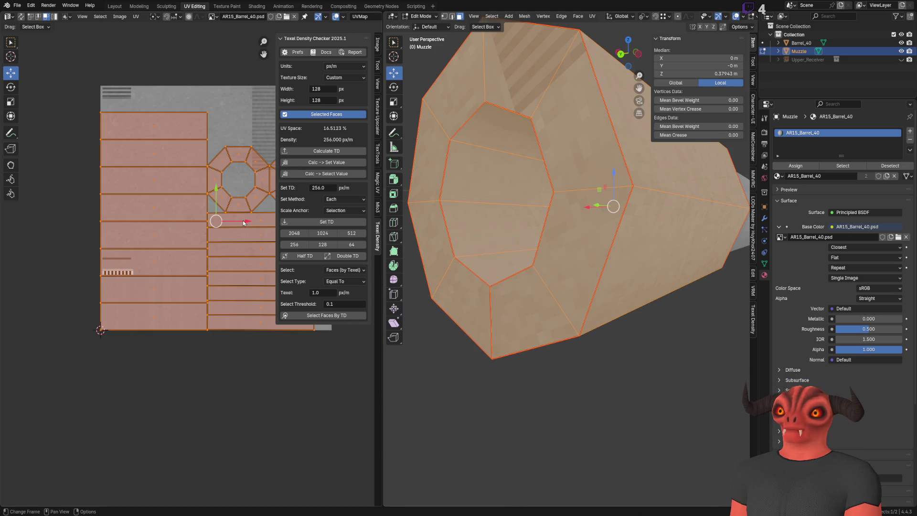
pyautogui.moveTo(375, 194); pyautogui.dragTo(326, 218, button='middle')
pyautogui.click(326, 223)
pyautogui.scroll(3, 185, 270)
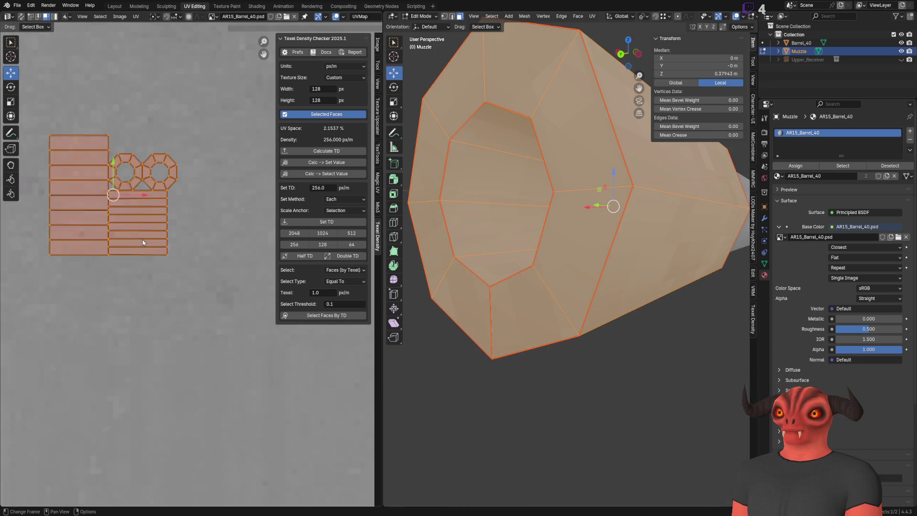
pyautogui.scroll(-3, 180, 237)
pyautogui.scroll(-3, 180, 237)
pyautogui.moveTo(184, 245); pyautogui.dragTo(123, 222, button='middle')
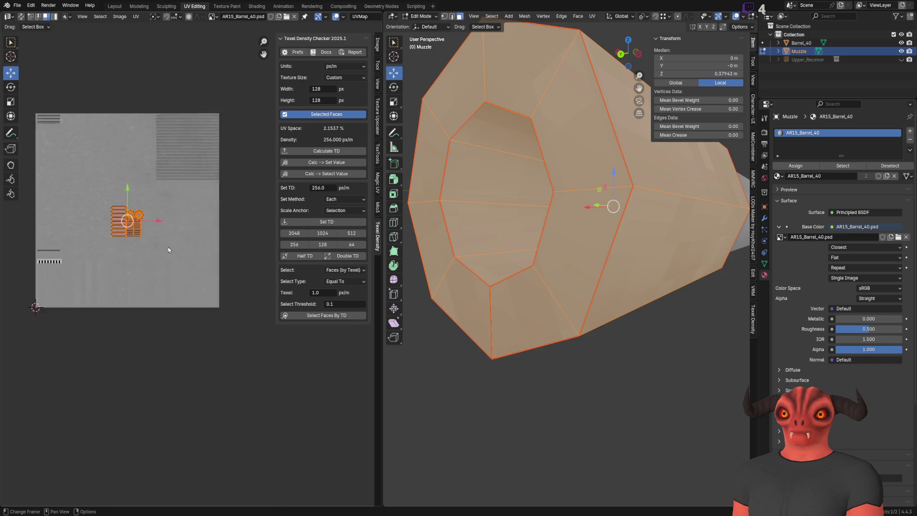
pyautogui.scroll(2, 122, 222)
pyautogui.press('g')
pyautogui.click(208, 315)
pyautogui.press('KP_Decimal')
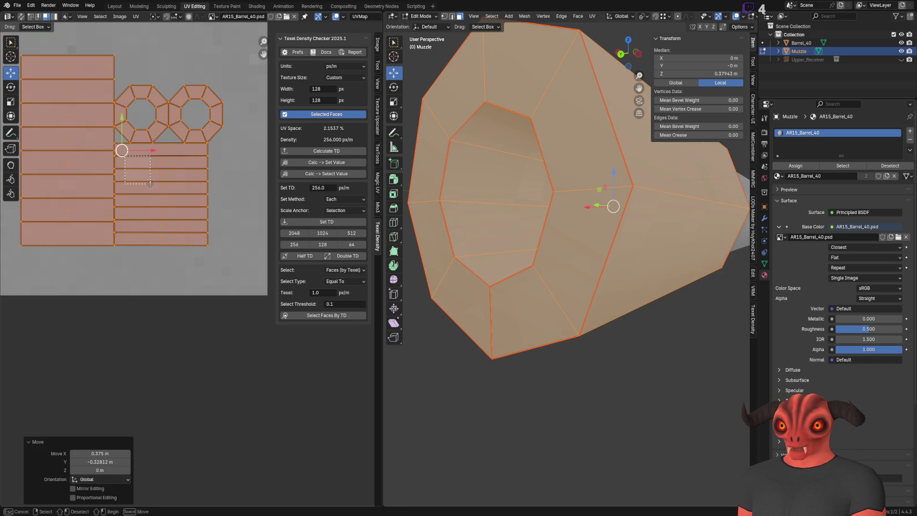
# Box-select the ring strip islands and move them onto the striped texture rows.
pyautogui.moveTo(202, 275); pyautogui.dragTo(162, 228)
pyautogui.moveTo(201, 275); pyautogui.dragTo(152, 153)
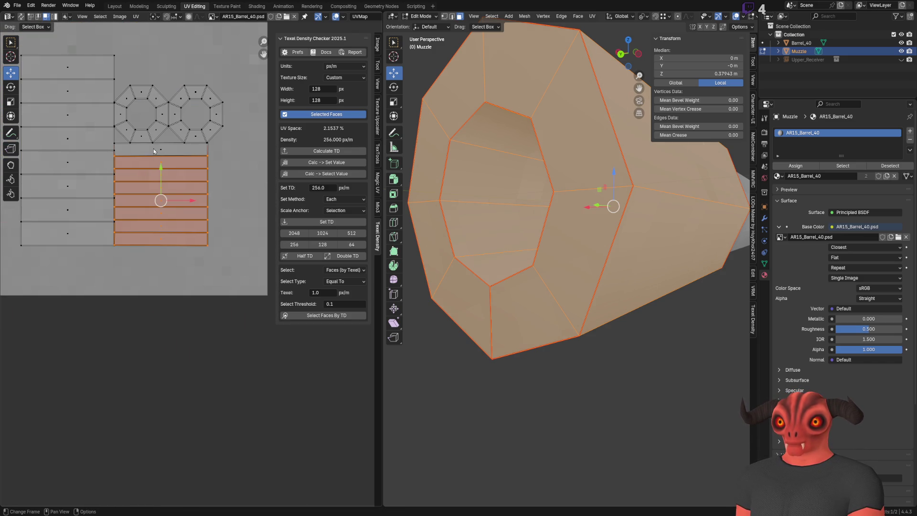
pyautogui.keyDown('shift'); pyautogui.click(157, 151); pyautogui.keyUp('shift')
pyautogui.scroll(-2, 198, 191)
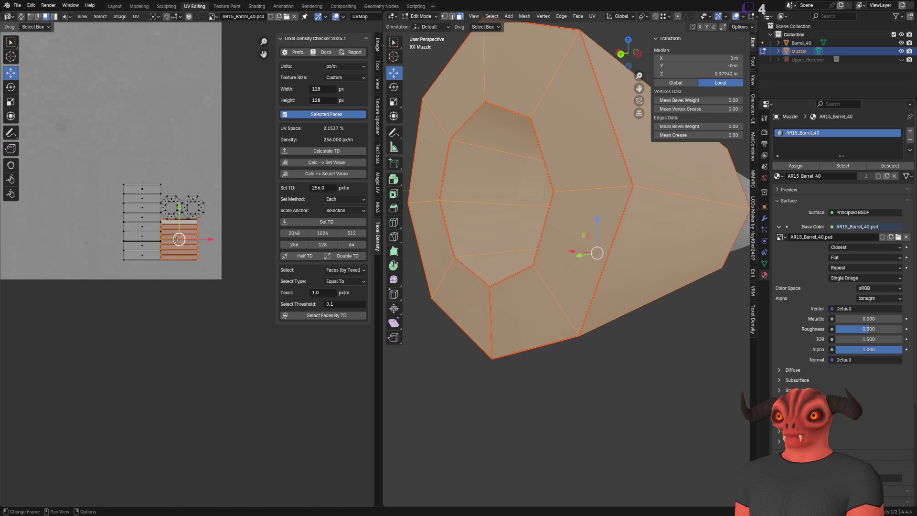
pyautogui.moveTo(198, 191); pyautogui.dragTo(194, 18)
pyautogui.press('KP_Decimal')
pyautogui.moveTo(188, 278); pyautogui.dragTo(172, 120)
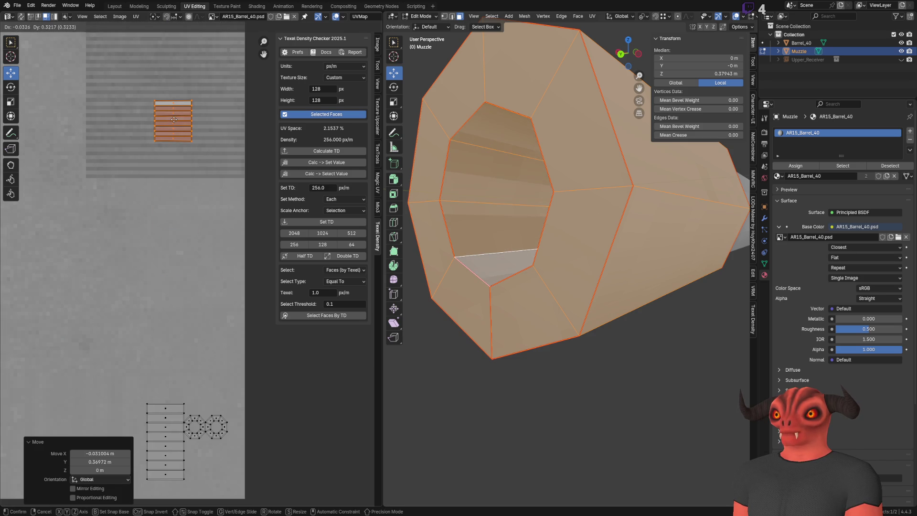
pyautogui.moveTo(545, 237); pyautogui.dragTo(477, 219, button='middle')
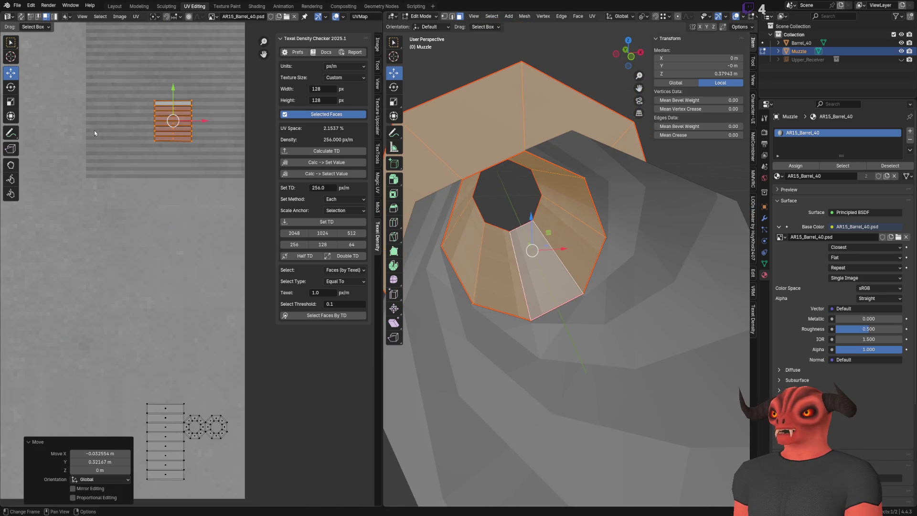
pyautogui.scroll(2, 147, 146)
pyautogui.scroll(-2, 86, 122)
# Rotate the muzzle UV strip 90° so its faces run in vertical columns.
pyautogui.click(11, 87)
pyautogui.scroll(3, 166, 287)
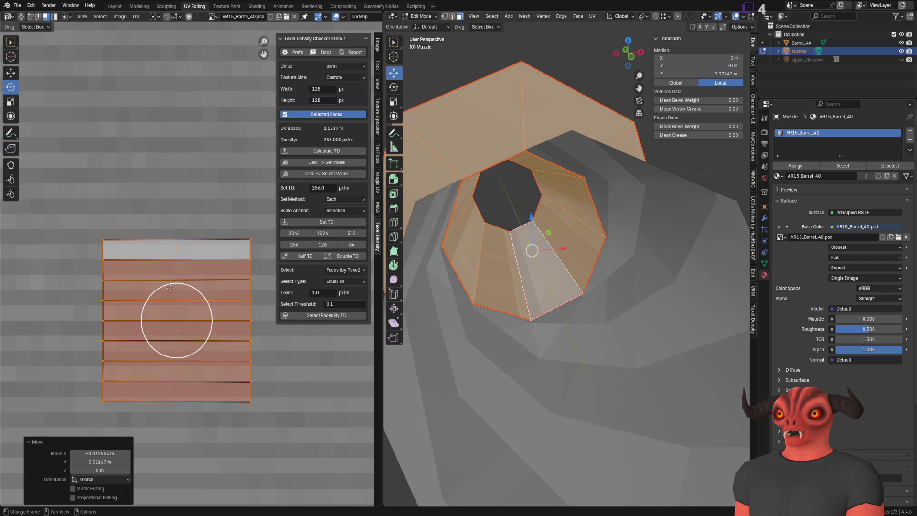
pyautogui.moveTo(198, 297); pyautogui.dragTo(212, 308)
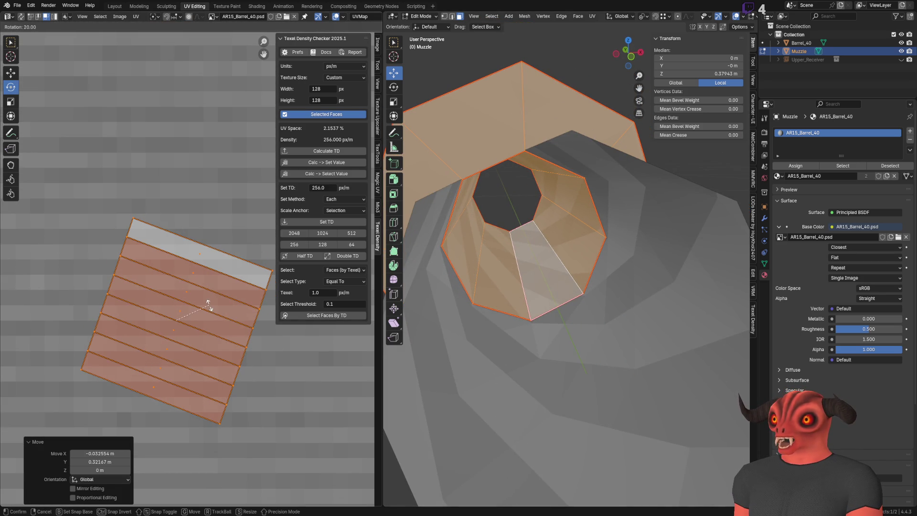
pyautogui.moveTo(212, 309); pyautogui.dragTo(217, 327)
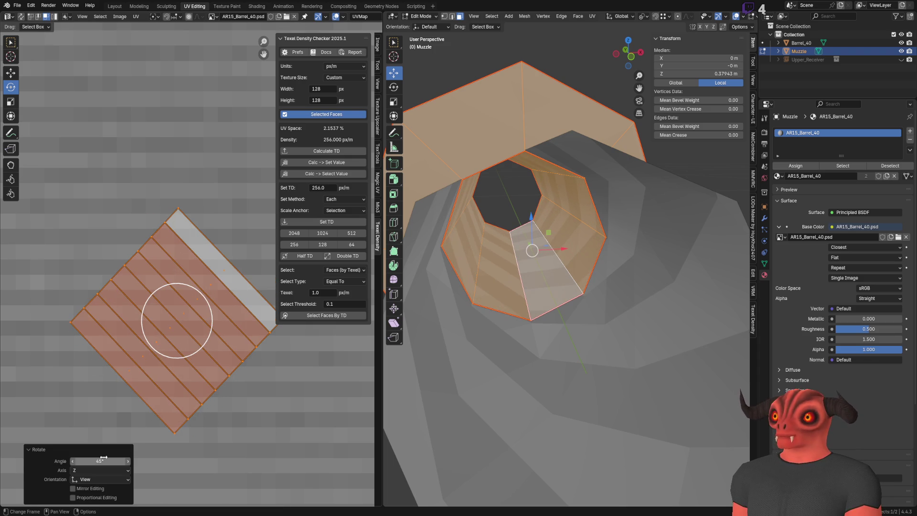
pyautogui.write('5')
pyautogui.press('Return')
pyautogui.moveTo(170, 289); pyautogui.dragTo(231, 343)
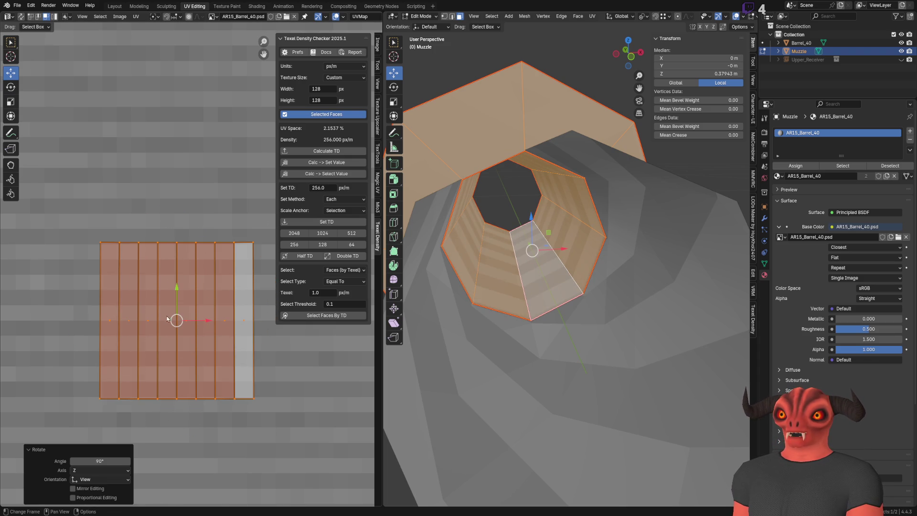
# Move the strip onto the right texture row, snap it to pixels and check the texture.
pyautogui.moveTo(164, 315); pyautogui.dragTo(172, 231)
pyautogui.press('q')
pyautogui.click(170, 247)
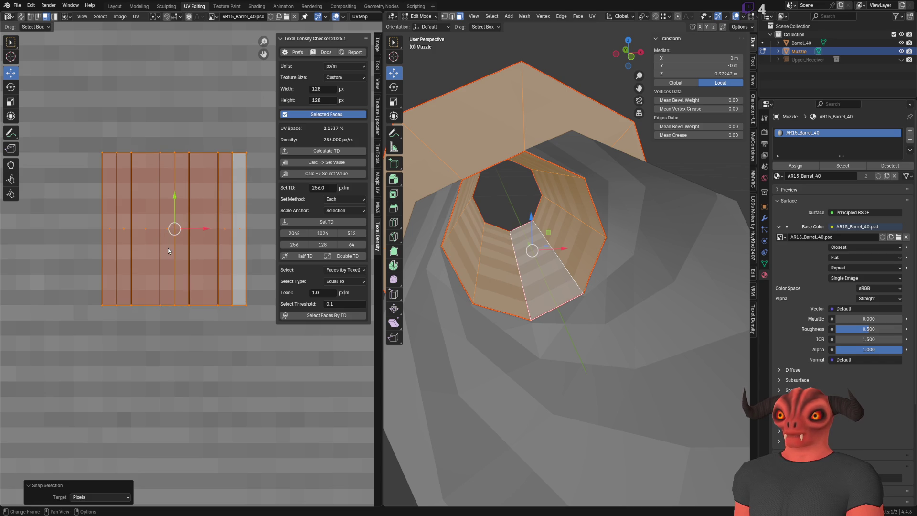
pyautogui.moveTo(174, 228); pyautogui.dragTo(158, 281)
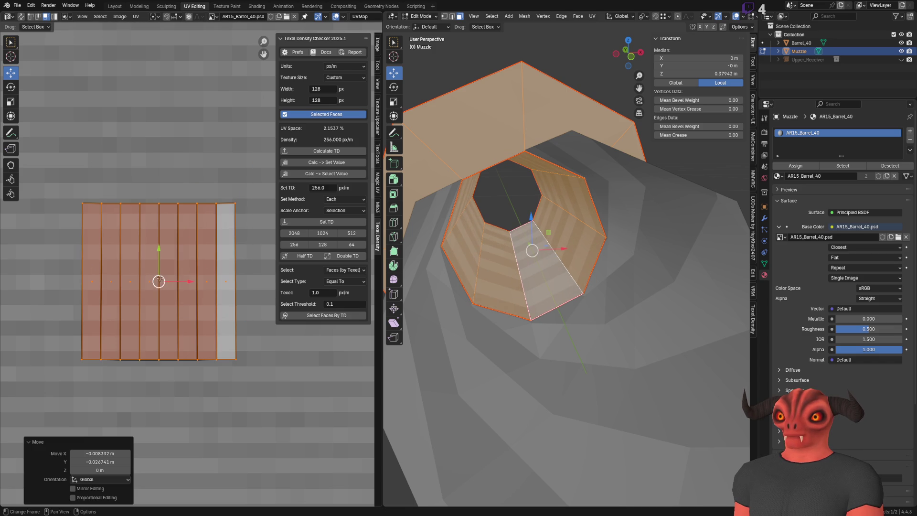
pyautogui.hotkey('alt', 'Tab')
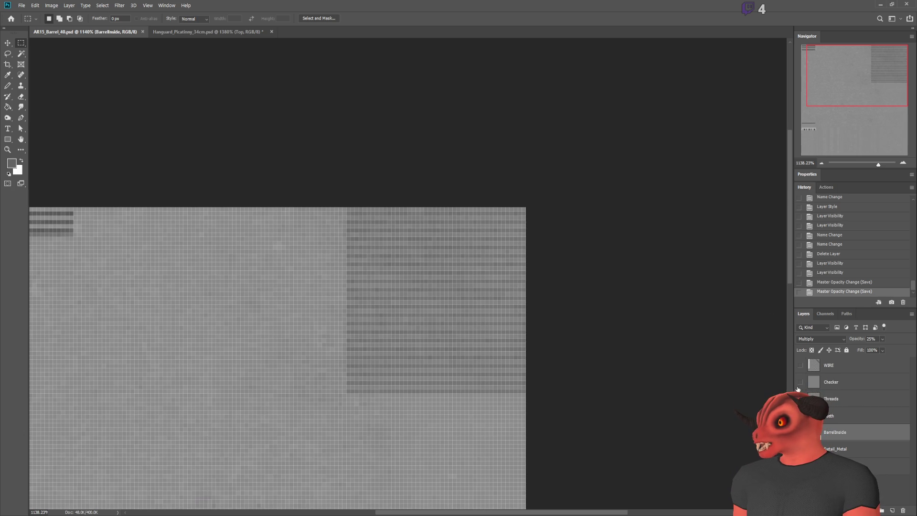
pyautogui.hotkey('alt', 'Tab')
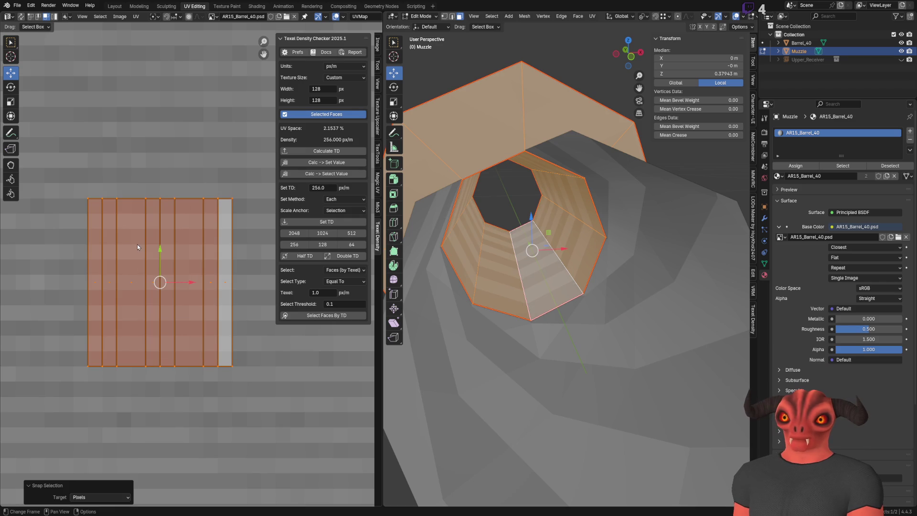
# Reload the textures from Quick Favorites and reposition the strip island.
pyautogui.press('m')
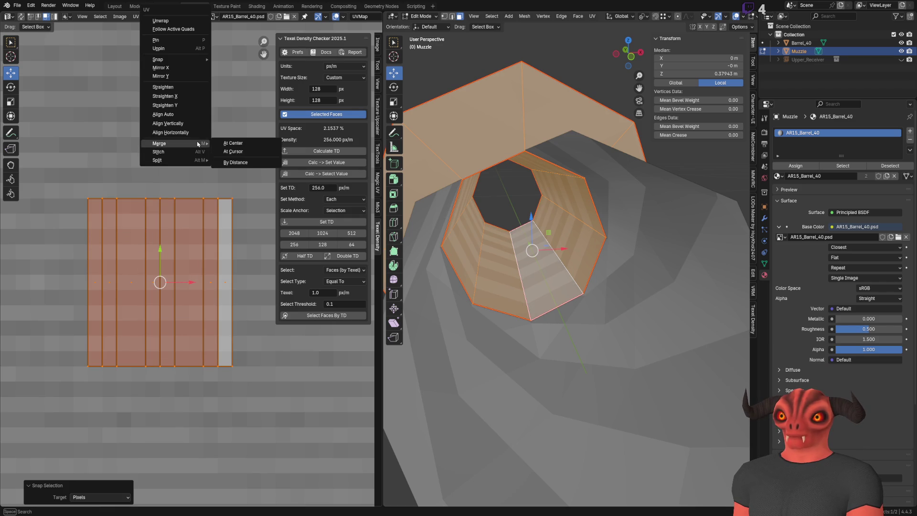
pyautogui.hotkey('ctrl', 'z')
pyautogui.press('q')
pyautogui.click(109, 149)
pyautogui.scroll(1, 146, 283)
pyautogui.scroll(1, 146, 284)
pyautogui.press('g')
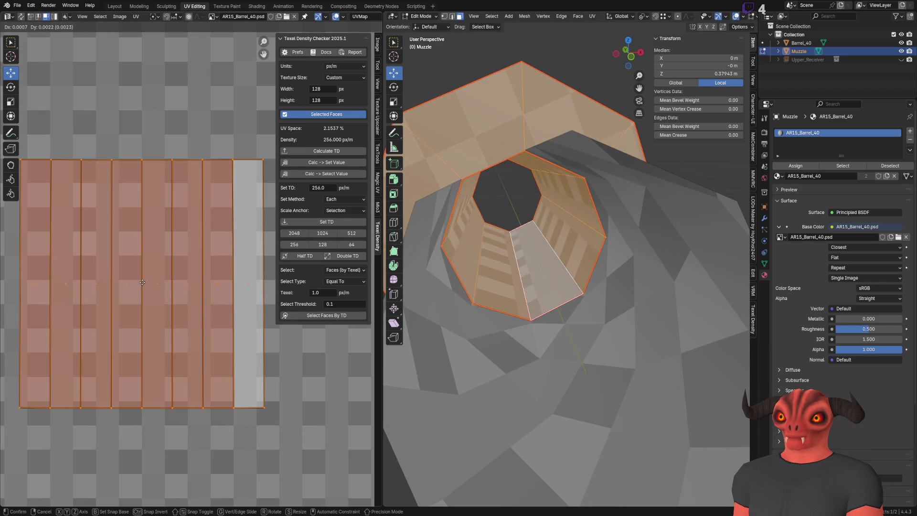
pyautogui.click(146, 283)
pyautogui.scroll(-2, 145, 283)
# Narrow the strip island horizontally with the Transform tool and snap it to pixels.
pyautogui.click(11, 115)
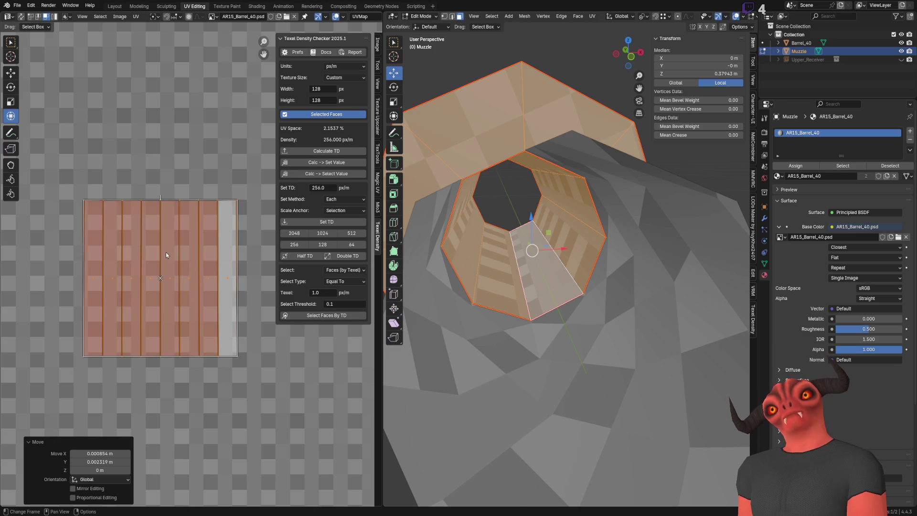
pyautogui.scroll(1, 190, 265)
pyautogui.moveTo(250, 269)
pyautogui.mouseDown()
pyautogui.moveTo(208, 275)
pyautogui.moveTo(216, 279)
pyautogui.mouseUp()
pyautogui.press('q')
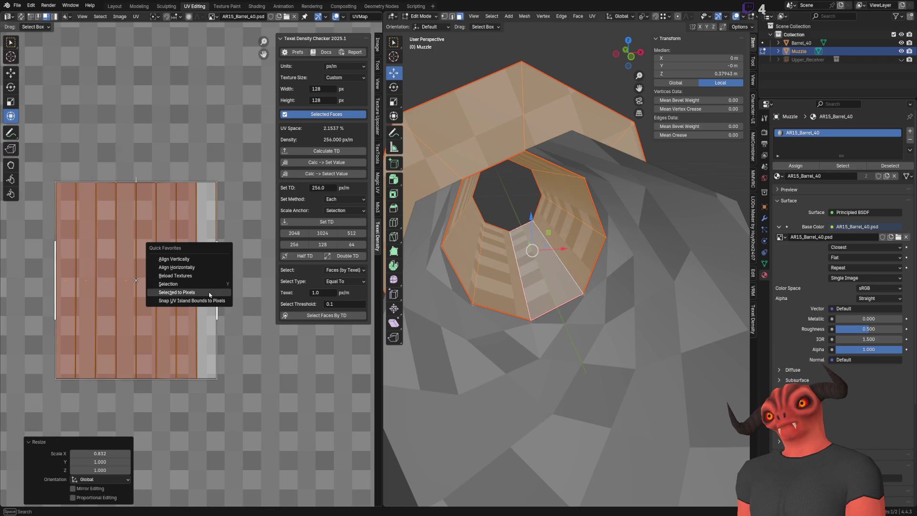
pyautogui.click(208, 293)
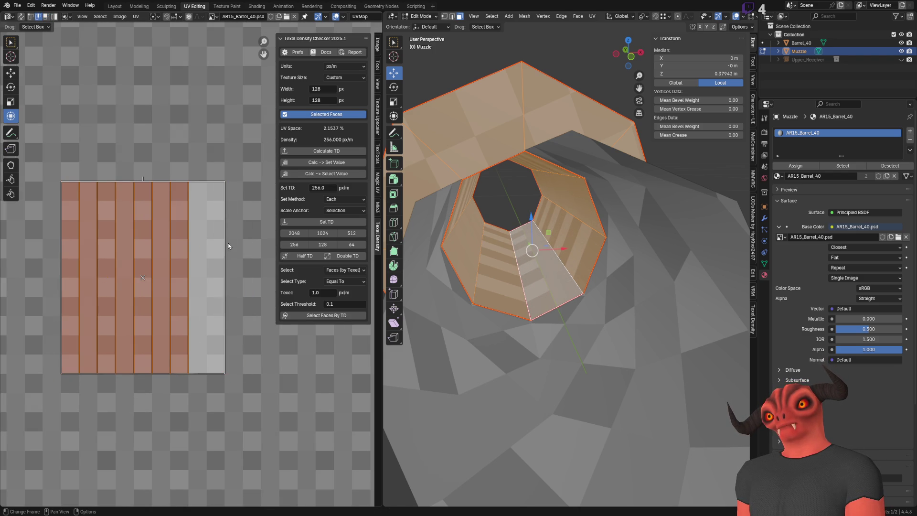
pyautogui.click(209, 164)
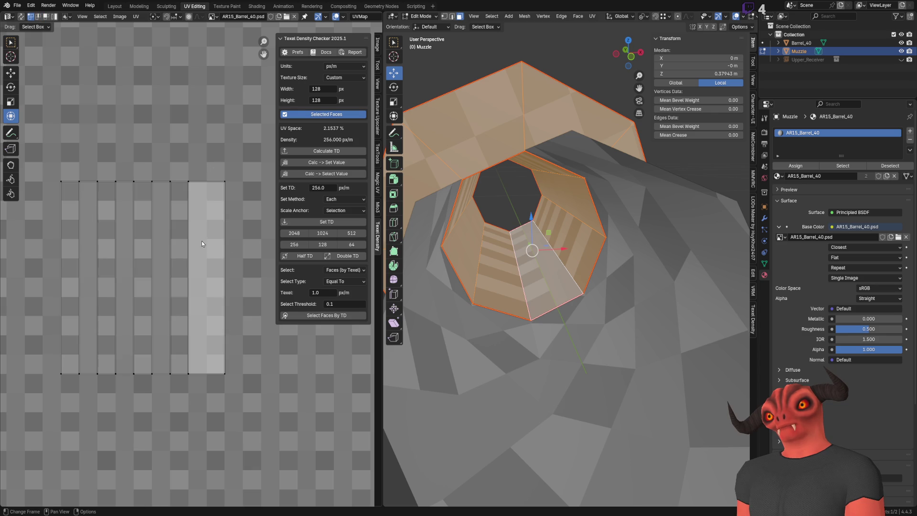
# Nudge the strip islands' side edges left and right to adjust their widths.
pyautogui.click(225, 278)
pyautogui.press('g')
pyautogui.press('Escape')
pyautogui.click(236, 277)
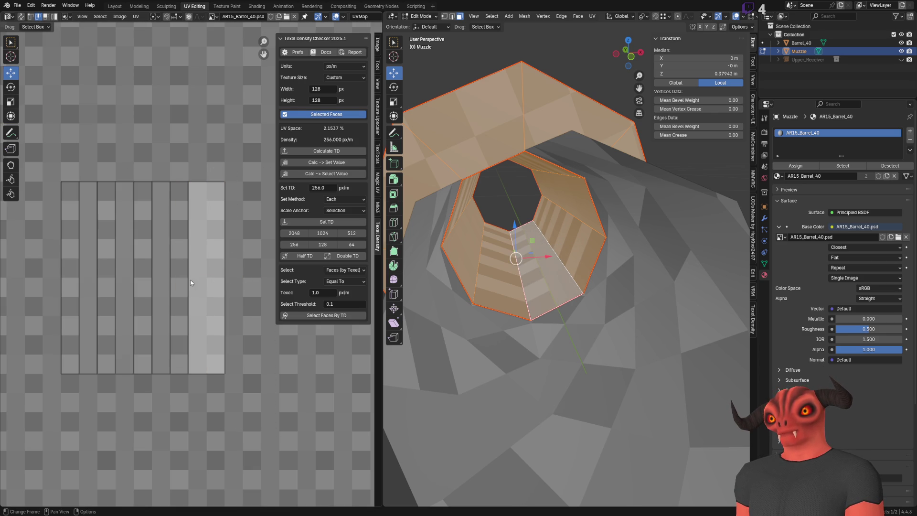
pyautogui.press('g')
pyautogui.click(238, 276)
pyautogui.press('g')
pyautogui.click(259, 233)
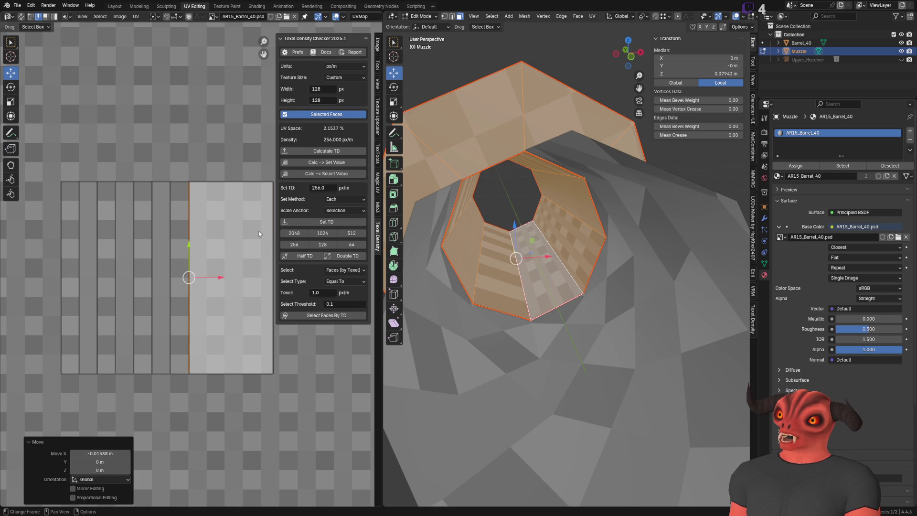
pyautogui.hotkey('ctrl', 'z')
pyautogui.press('g')
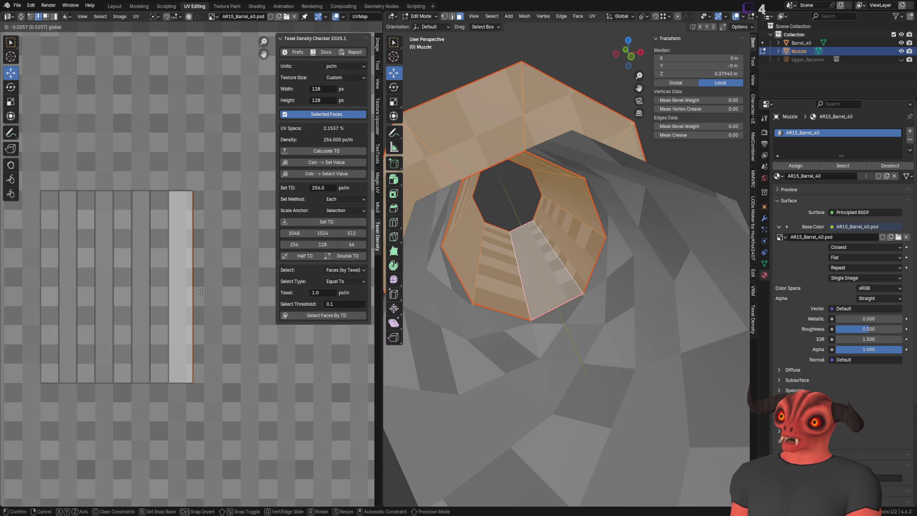
pyautogui.click(197, 293)
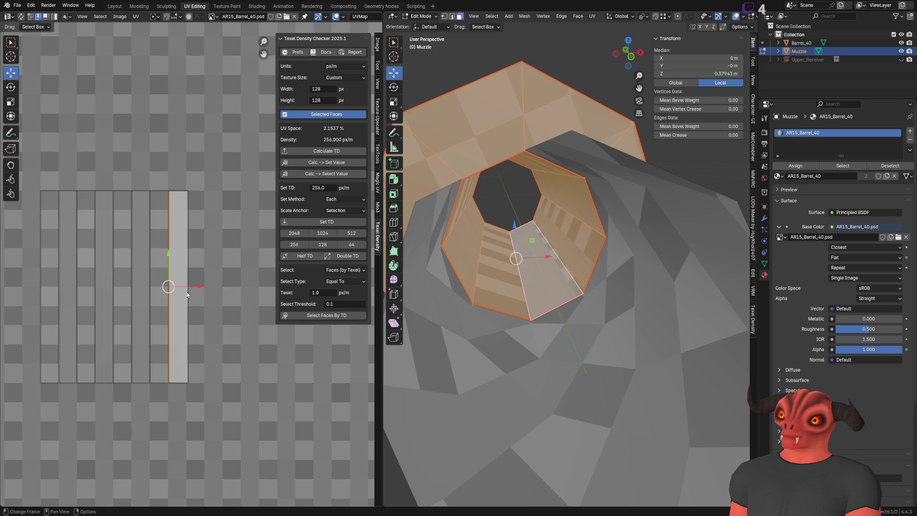
pyautogui.moveTo(198, 285); pyautogui.dragTo(235, 287)
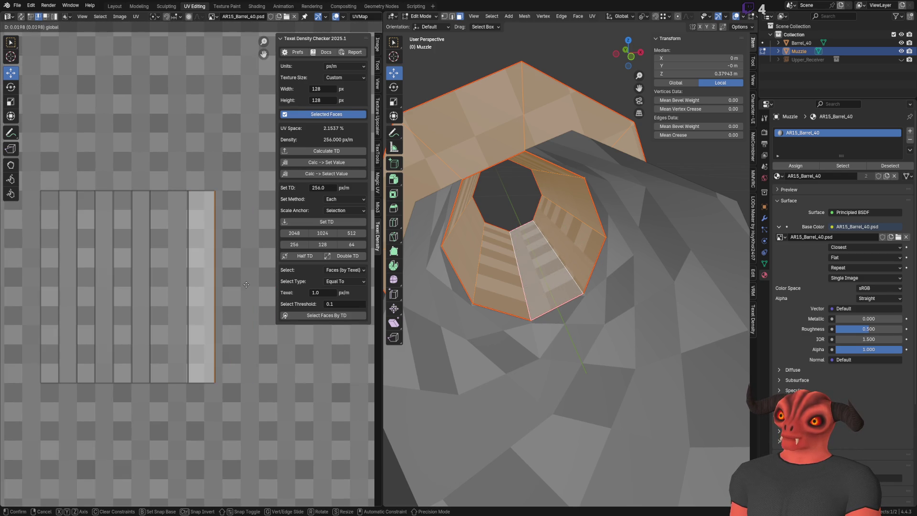
# Reposition the rightmost strip, select all strips and snap them to pixels.
pyautogui.click(191, 283)
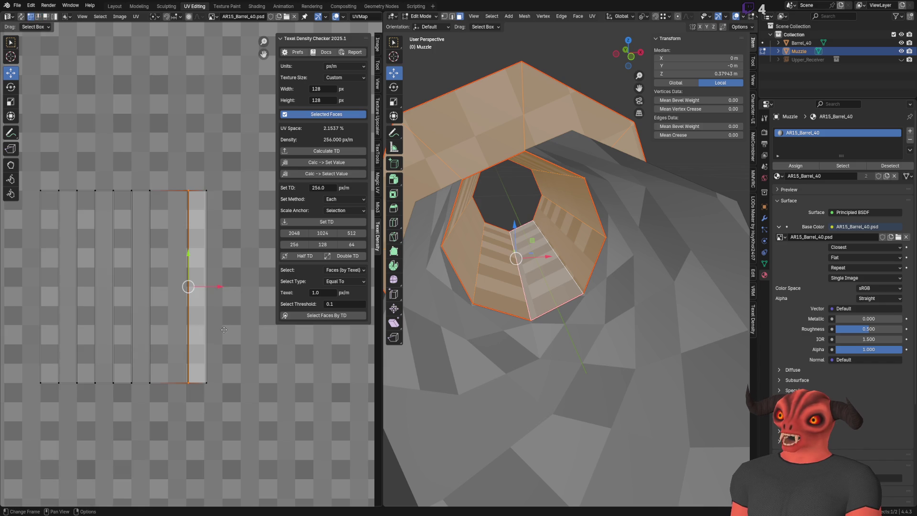
pyautogui.press('g')
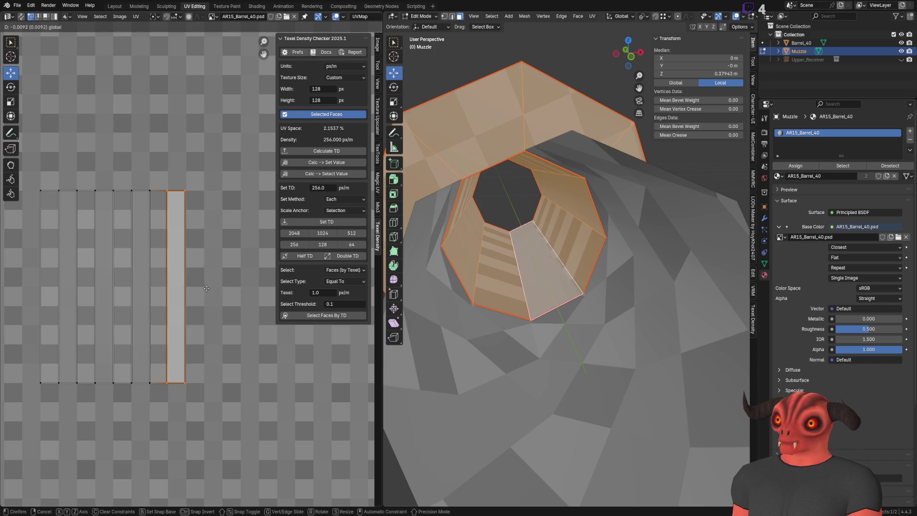
pyautogui.click(205, 288)
pyautogui.scroll(-2, 204, 273)
pyautogui.press('a')
pyautogui.press('q')
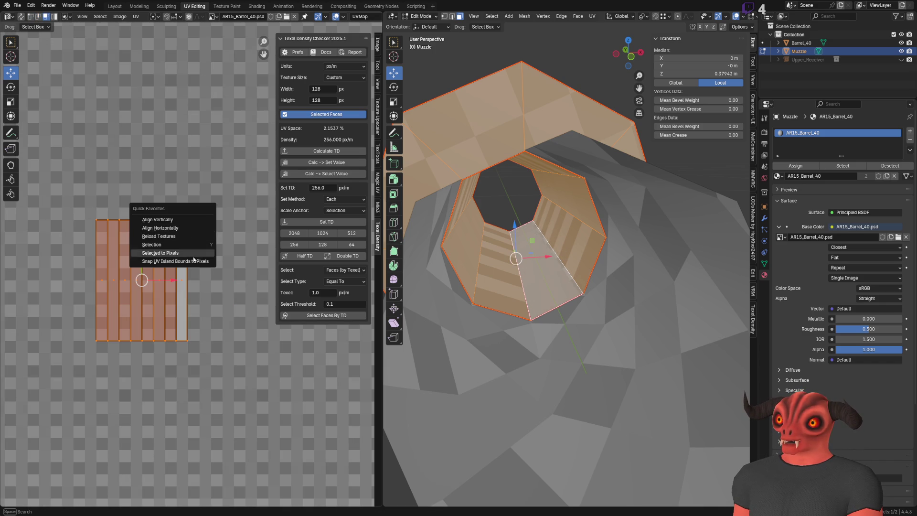
pyautogui.click(191, 254)
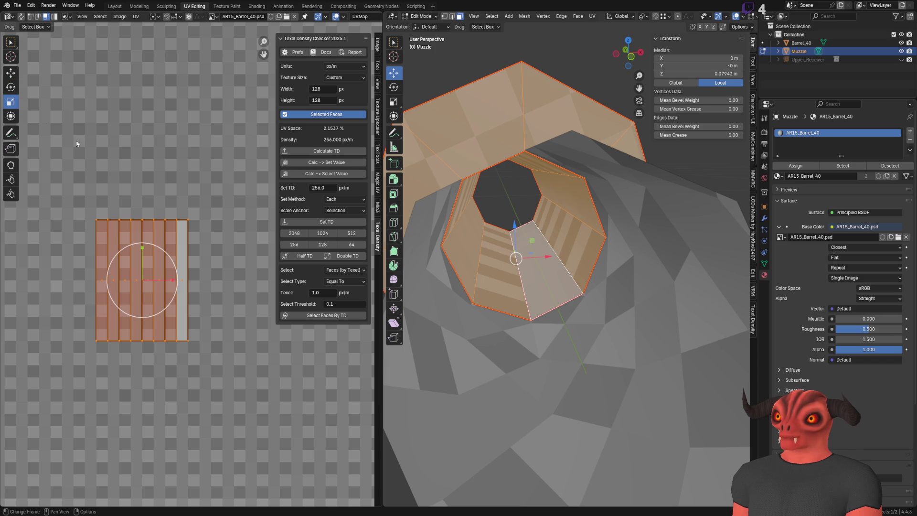
# Try stretching the strips, undo it and apply a 0.707 horizontal scale.
pyautogui.moveTo(164, 280); pyautogui.dragTo(170, 315)
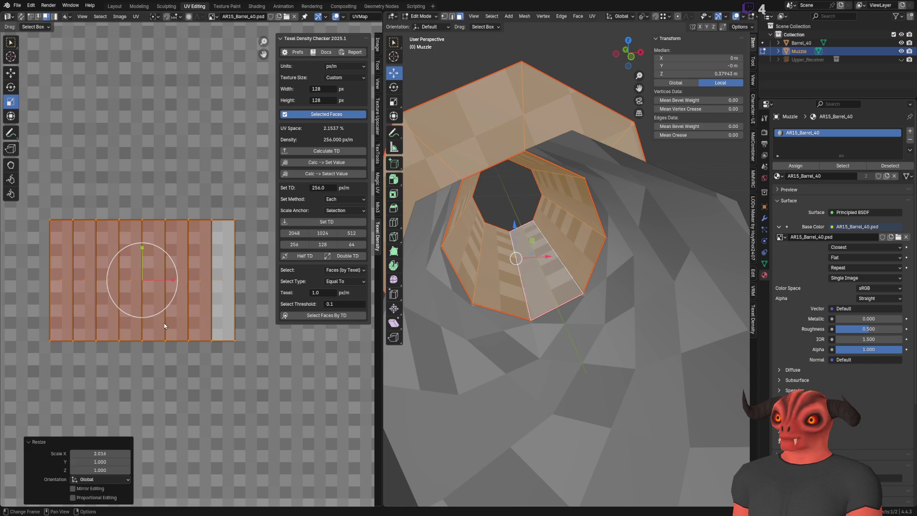
pyautogui.moveTo(153, 280); pyautogui.dragTo(168, 272)
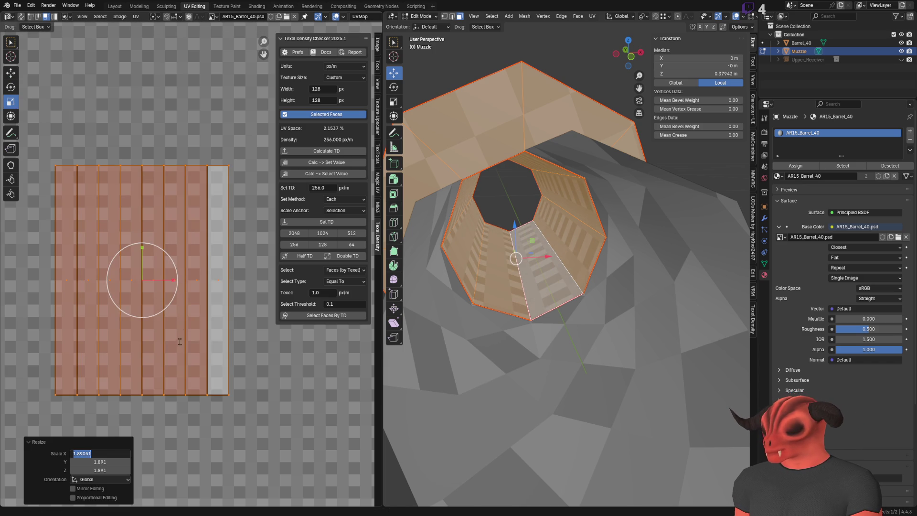
pyautogui.press('Escape')
pyautogui.hotkey('ctrl', 'z')
pyautogui.moveTo(182, 280)
pyautogui.mouseDown()
pyautogui.moveTo(158, 269)
pyautogui.moveTo(164, 281)
pyautogui.mouseUp()
pyautogui.hotkey('ctrl', 'z')
pyautogui.click(115, 453)
pyautogui.press('BackSpace')
pyautogui.write('0.707')
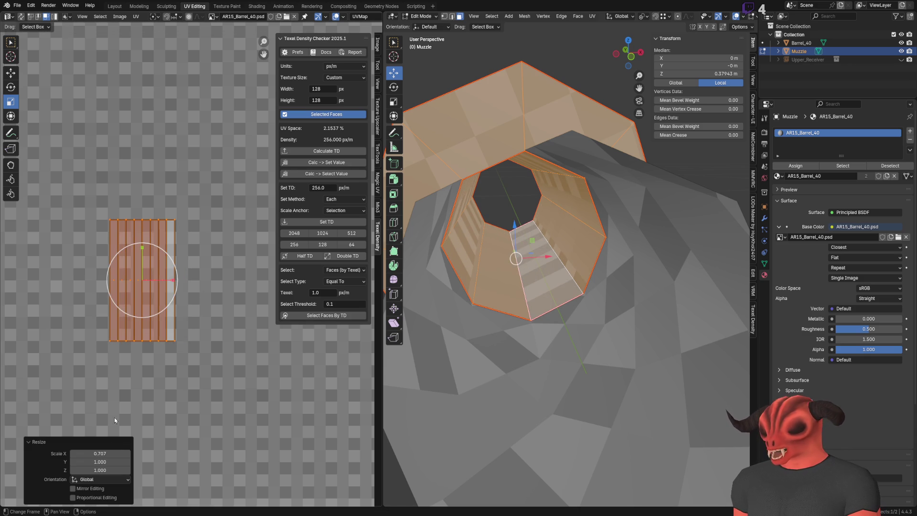
pyautogui.press('Return')
# Scale the strips 2 in X, rotate them -45° and check the texture in Photoshop.
pyautogui.click(10, 87)
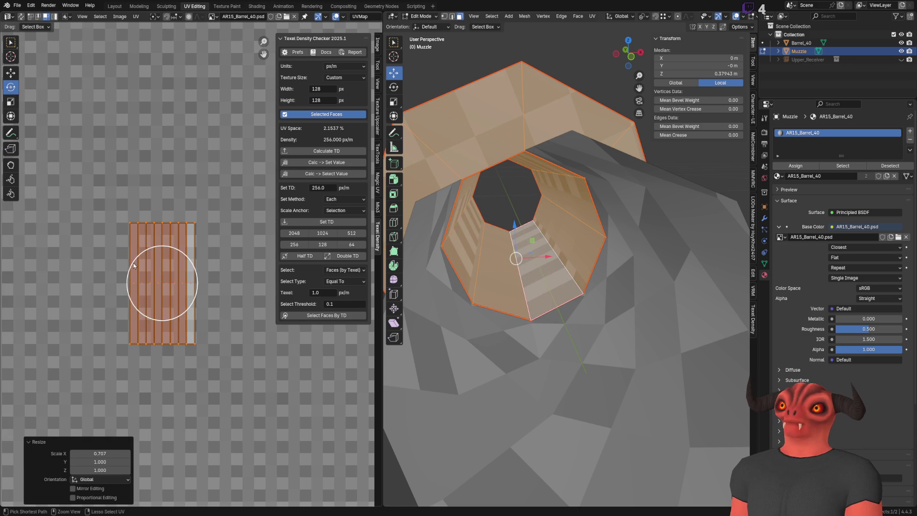
pyautogui.press('s')
pyautogui.press('x')
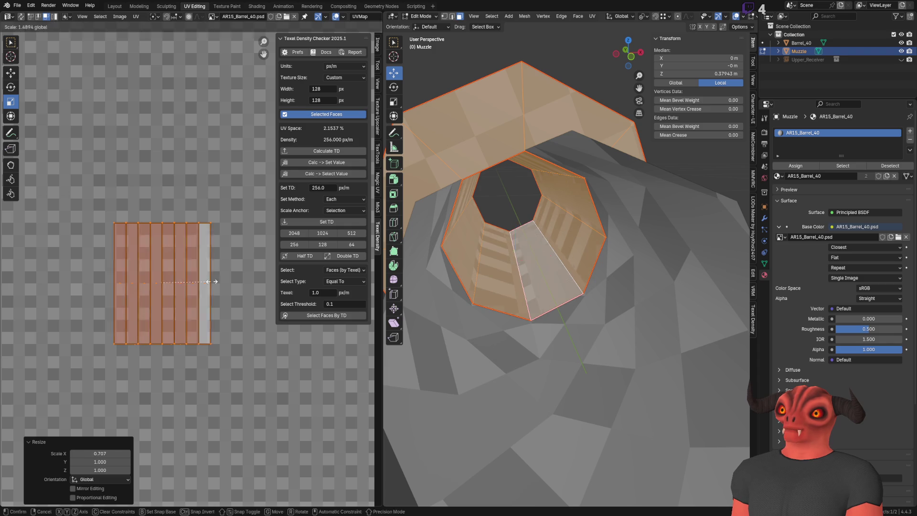
pyautogui.press('2')
pyautogui.press('Return')
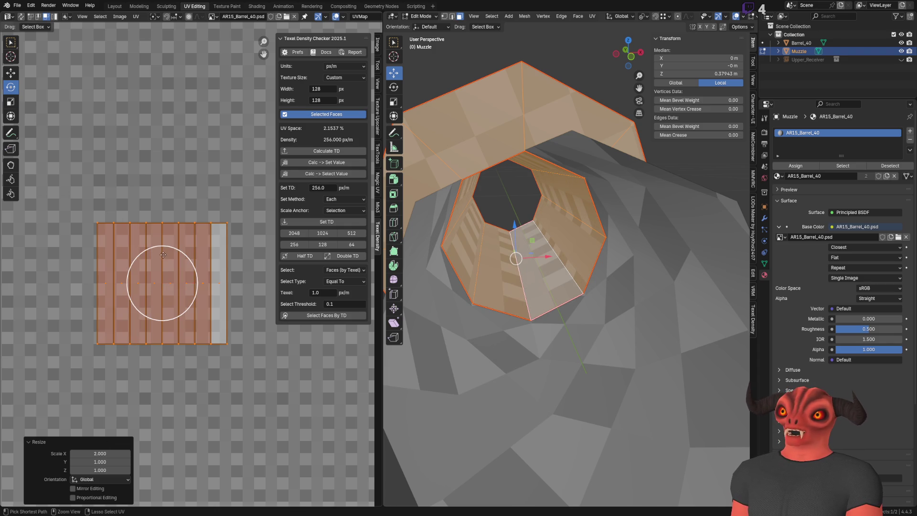
pyautogui.write('r-45')
pyautogui.press('Return')
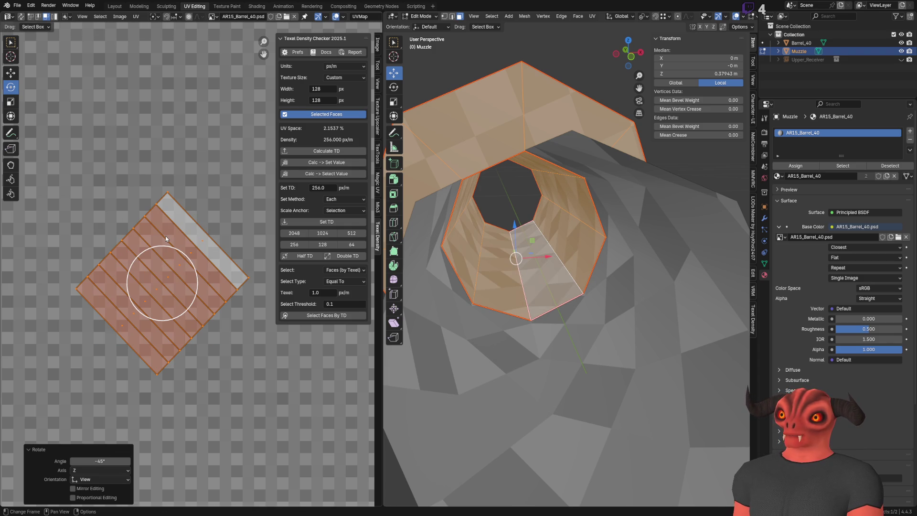
pyautogui.scroll(4, 462, 391)
pyautogui.scroll(4, 462, 391)
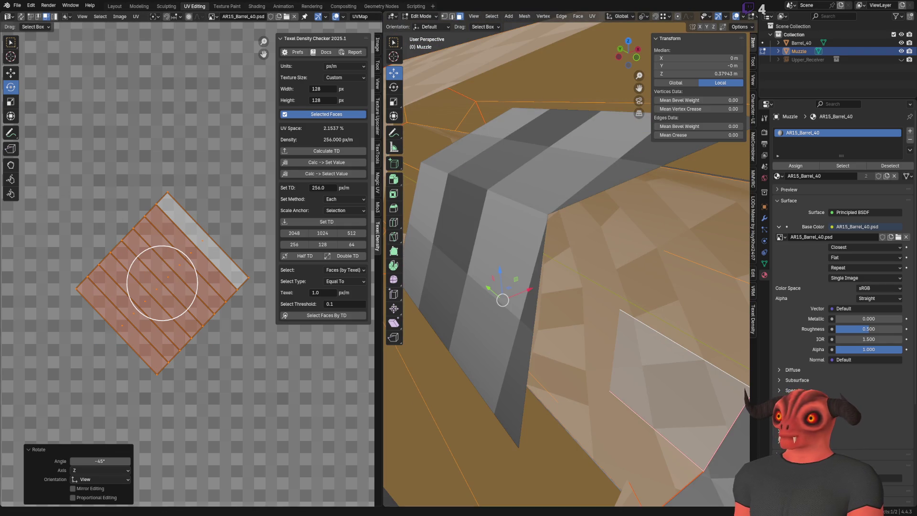
pyautogui.hotkey('alt', 'Tab')
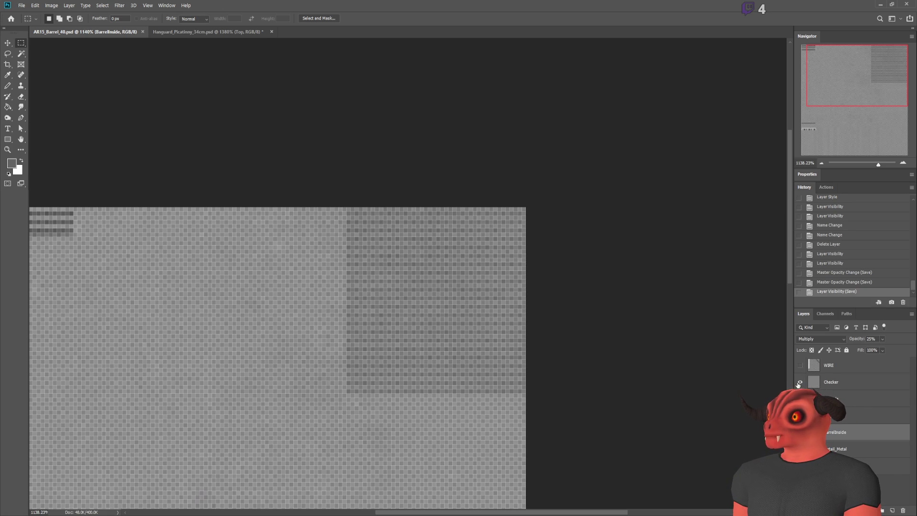
pyautogui.hotkey('alt', 'Tab')
pyautogui.press('q')
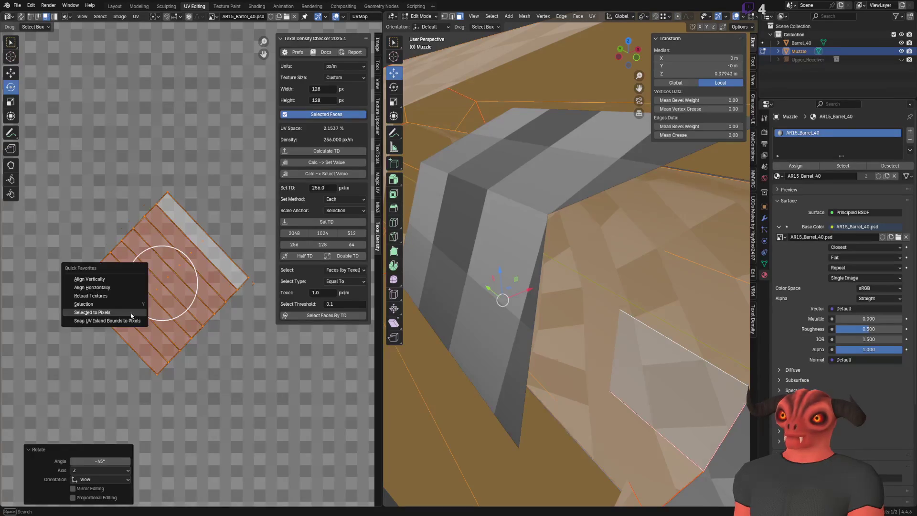
# Snap the UVs to pixels, reload the textures and drag the island toward the striped area.
pyautogui.click(132, 314)
pyautogui.press('q')
pyautogui.click(166, 239)
pyautogui.moveTo(517, 272)
pyautogui.mouseDown(button='middle')
pyautogui.moveTo(560, 234)
pyautogui.moveTo(546, 215)
pyautogui.mouseUp(button='middle')
pyautogui.click(11, 73)
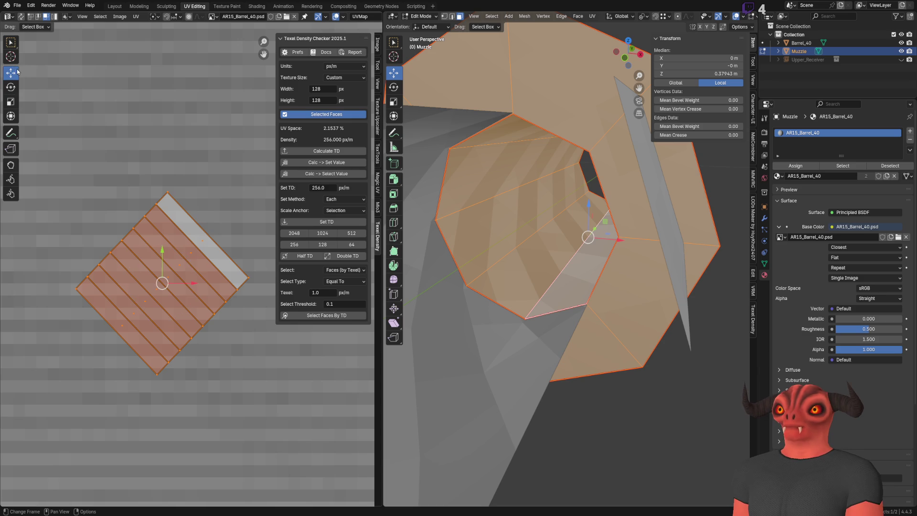
pyautogui.scroll(-4, 164, 303)
pyautogui.scroll(2, 174, 309)
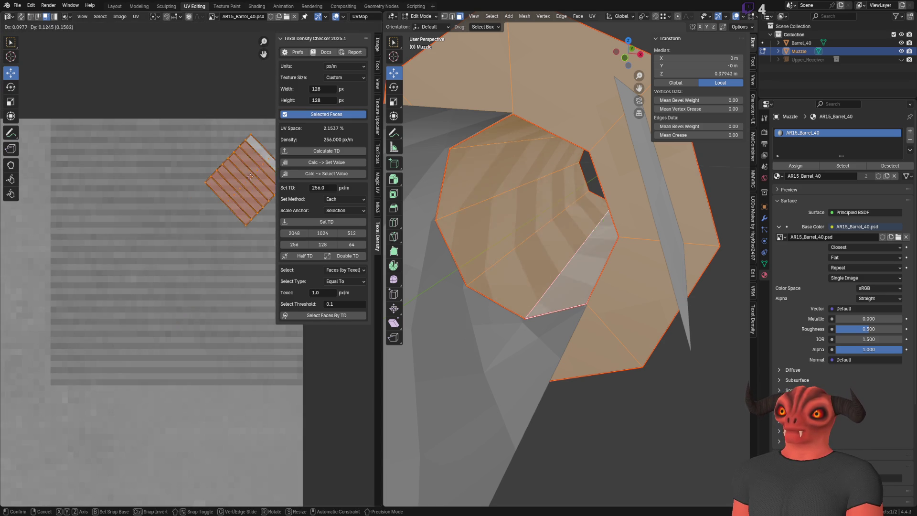
pyautogui.moveTo(173, 309); pyautogui.dragTo(136, 280)
pyautogui.scroll(3, 135, 279)
pyautogui.scroll(1, 107, 283)
# Place the island on the striped area, snap it to pixels and return to Object Mode.
pyautogui.press('g')
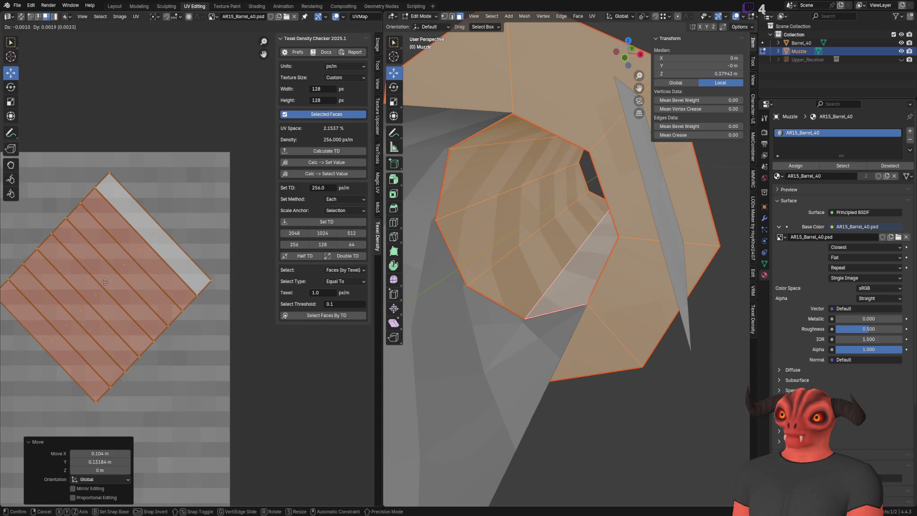
pyautogui.click(100, 276)
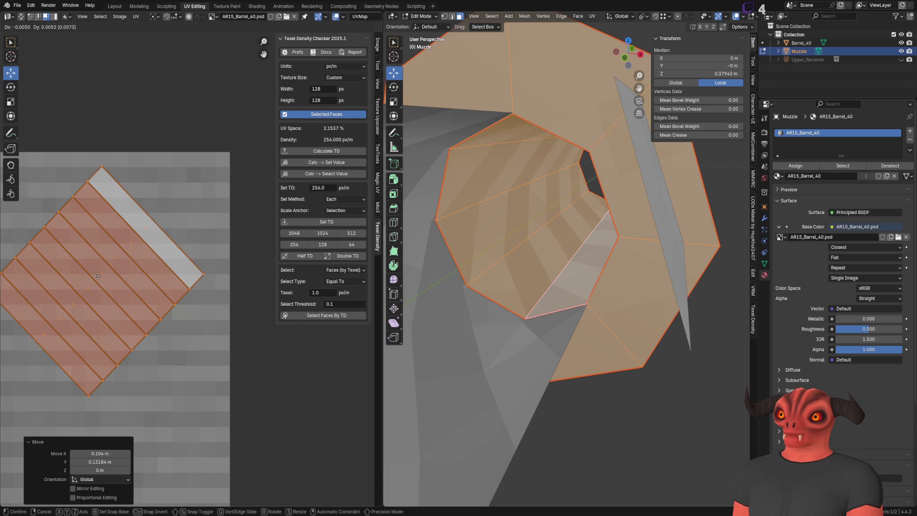
pyautogui.press('q')
pyautogui.click(97, 293)
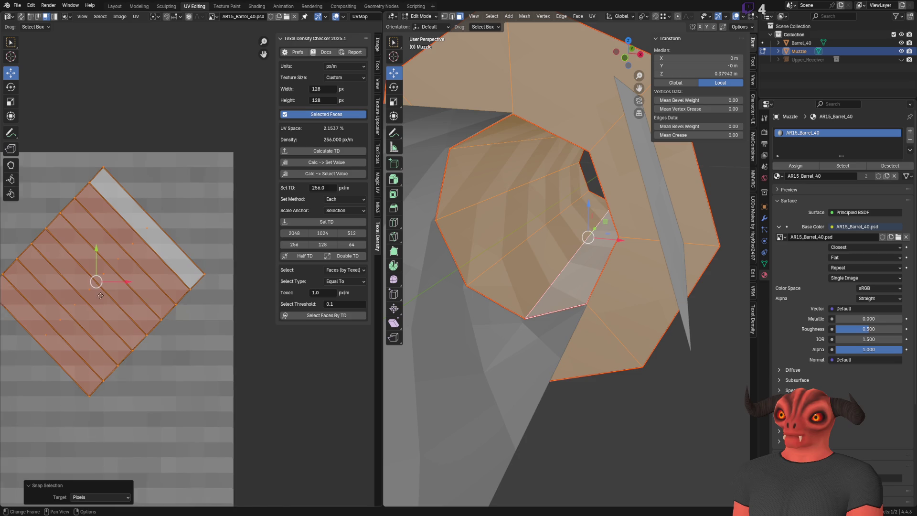
pyautogui.press('Tab')
pyautogui.moveTo(471, 272)
pyautogui.mouseDown(button='middle')
pyautogui.moveTo(485, 294)
pyautogui.moveTo(620, 282)
pyautogui.moveTo(512, 307)
pyautogui.moveTo(517, 280)
pyautogui.moveTo(574, 277)
pyautogui.moveTo(552, 299)
pyautogui.moveTo(517, 299)
pyautogui.moveTo(516, 129)
pyautogui.moveTo(549, 232)
pyautogui.moveTo(518, 282)
pyautogui.moveTo(549, 261)
pyautogui.moveTo(492, 232)
pyautogui.moveTo(494, 207)
pyautogui.moveTo(512, 226)
pyautogui.moveTo(516, 219)
pyautogui.moveTo(506, 206)
pyautogui.moveTo(493, 253)
pyautogui.moveTo(647, 254)
pyautogui.moveTo(618, 253)
pyautogui.mouseUp(button='middle')
# Save the barrel file with Ctrl+S, glance at the Godot scene, then select the Muzzle object.
pyautogui.click(517, 129)
pyautogui.scroll(5, 619, 253)
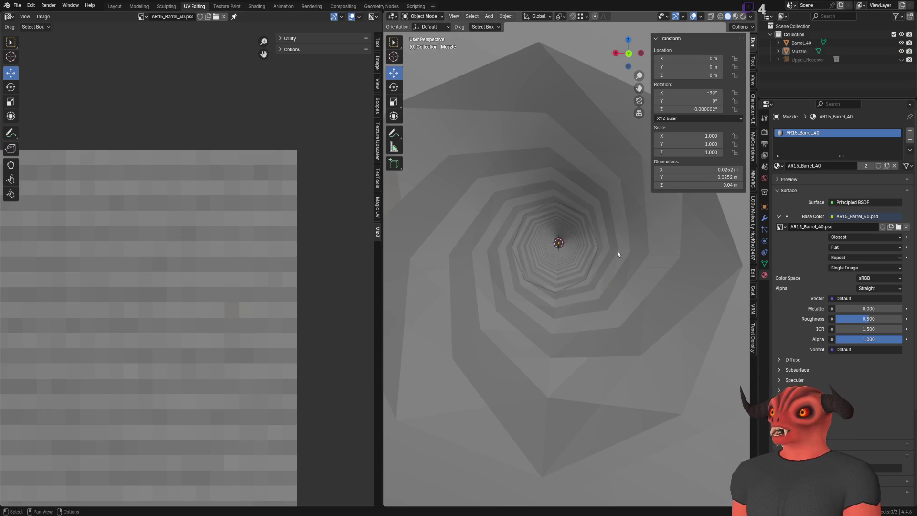
pyautogui.scroll(-3, 618, 253)
pyautogui.scroll(-4, 602, 261)
pyautogui.moveTo(601, 260)
pyautogui.mouseDown(button='middle')
pyautogui.moveTo(576, 281)
pyautogui.moveTo(604, 278)
pyautogui.moveTo(574, 267)
pyautogui.moveTo(523, 273)
pyautogui.moveTo(566, 254)
pyautogui.mouseUp(button='middle')
pyautogui.hotkey('ctrl', 's')
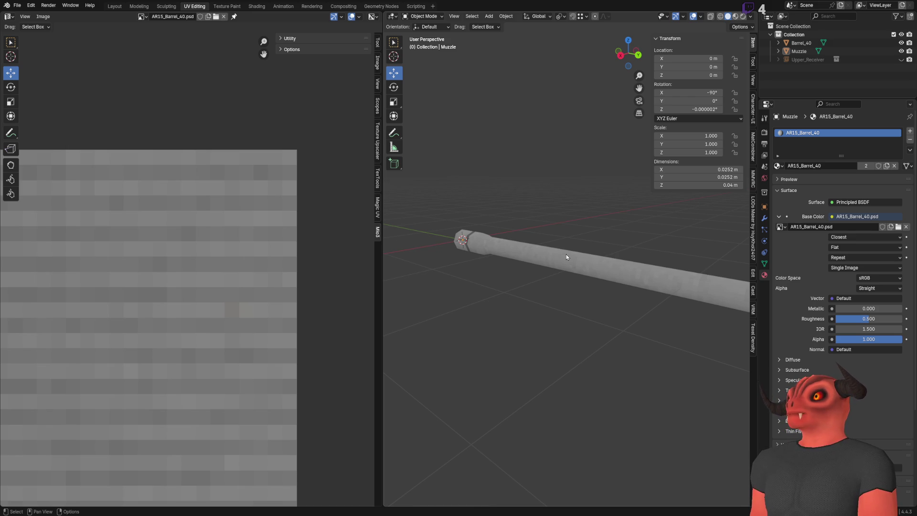
pyautogui.scroll(-3, 505, 260)
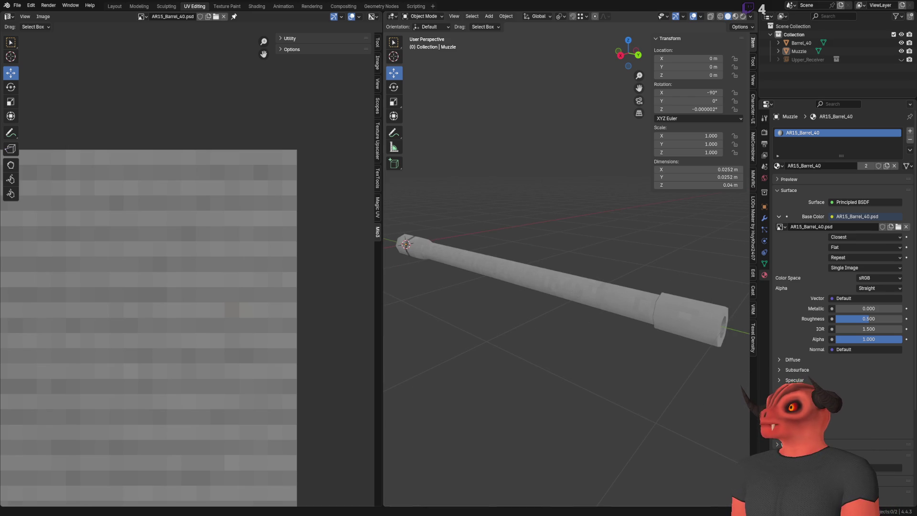
pyautogui.hotkey('alt', 'Tab')
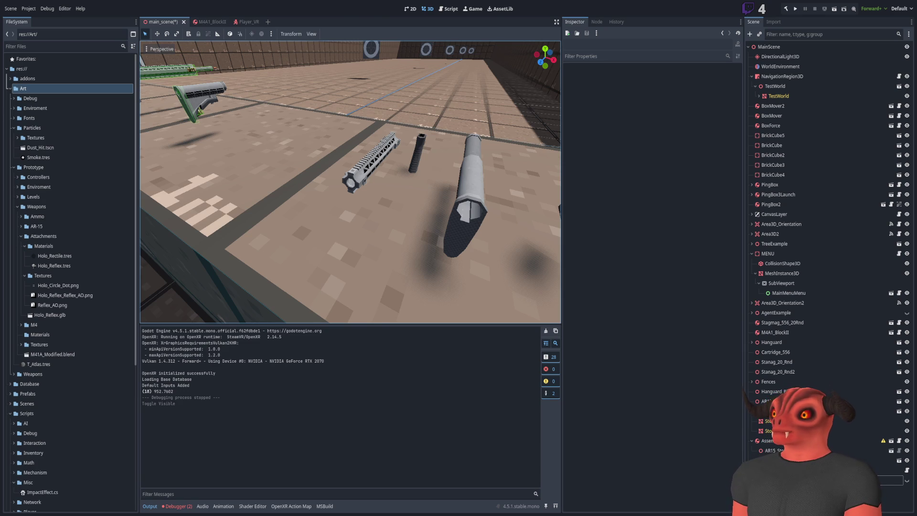
pyautogui.hotkey('alt', 'Tab')
pyautogui.moveTo(594, 230)
pyautogui.mouseDown(button='middle')
pyautogui.moveTo(715, 256)
pyautogui.moveTo(615, 267)
pyautogui.moveTo(646, 274)
pyautogui.moveTo(660, 273)
pyautogui.moveTo(537, 272)
pyautogui.moveTo(556, 274)
pyautogui.moveTo(451, 303)
pyautogui.moveTo(589, 283)
pyautogui.moveTo(538, 283)
pyautogui.moveTo(491, 266)
pyautogui.moveTo(614, 209)
pyautogui.mouseUp(button='middle')
pyautogui.click(593, 280)
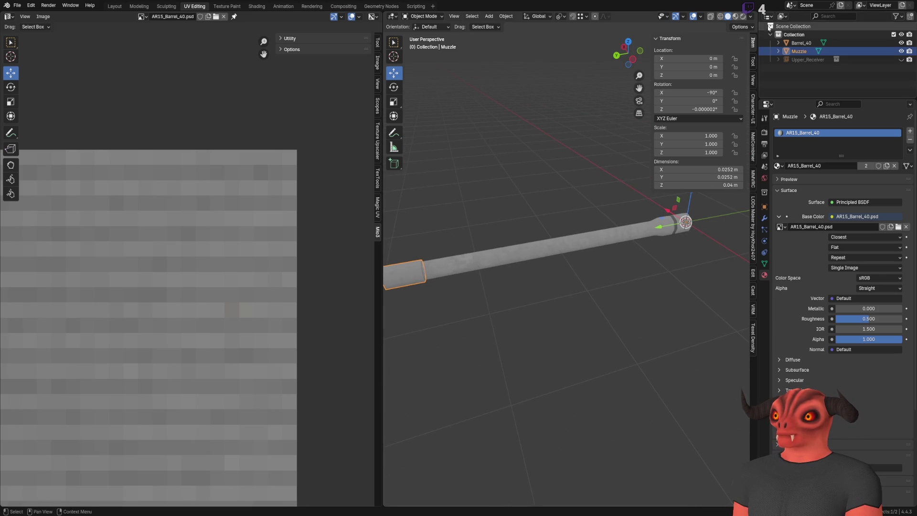
# Move the Muzzle object's origin along Y with origin-only transforming, then select Barrel_40.
pyautogui.click(741, 26)
pyautogui.moveTo(744, 52)
pyautogui.mouseDown(button='middle')
pyautogui.moveTo(630, 240)
pyautogui.moveTo(502, 272)
pyautogui.mouseUp(button='middle')
pyautogui.press('g')
pyautogui.press('y')
pyautogui.click(482, 273)
pyautogui.click(740, 27)
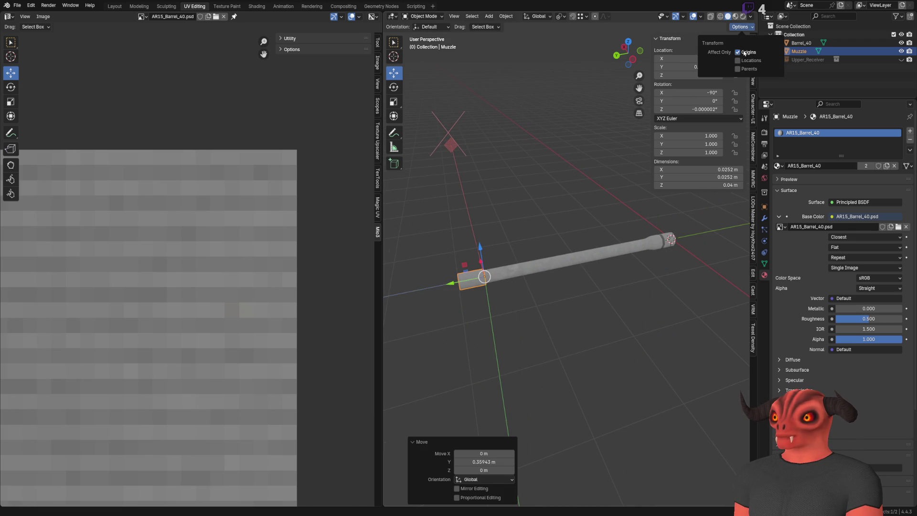
pyautogui.click(717, 50)
pyautogui.click(801, 43)
# Toggle the Muzzle's visibility to inspect the barrel-to-muzzle joint.
pyautogui.moveTo(609, 237)
pyautogui.mouseDown(button='middle')
pyautogui.moveTo(556, 202)
pyautogui.moveTo(583, 262)
pyautogui.mouseUp(button='middle')
pyautogui.scroll(3, 603, 293)
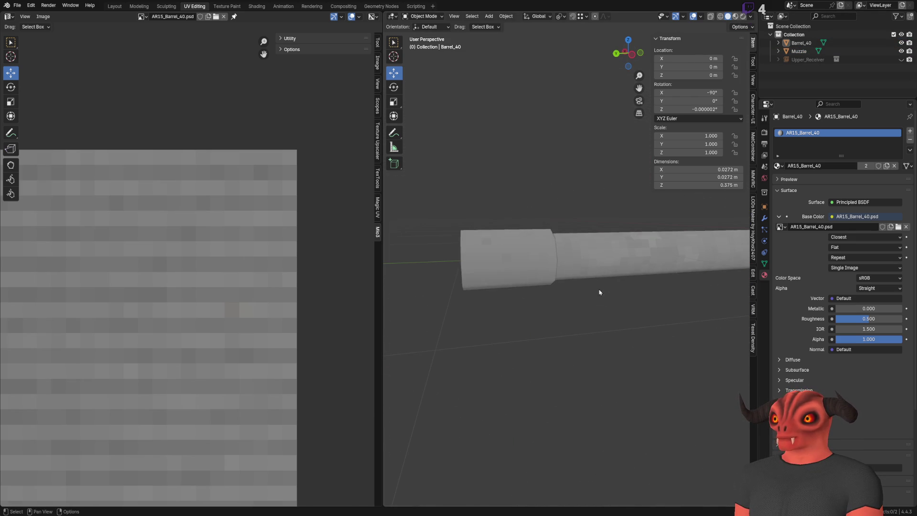
pyautogui.click(523, 271)
pyautogui.click(902, 51)
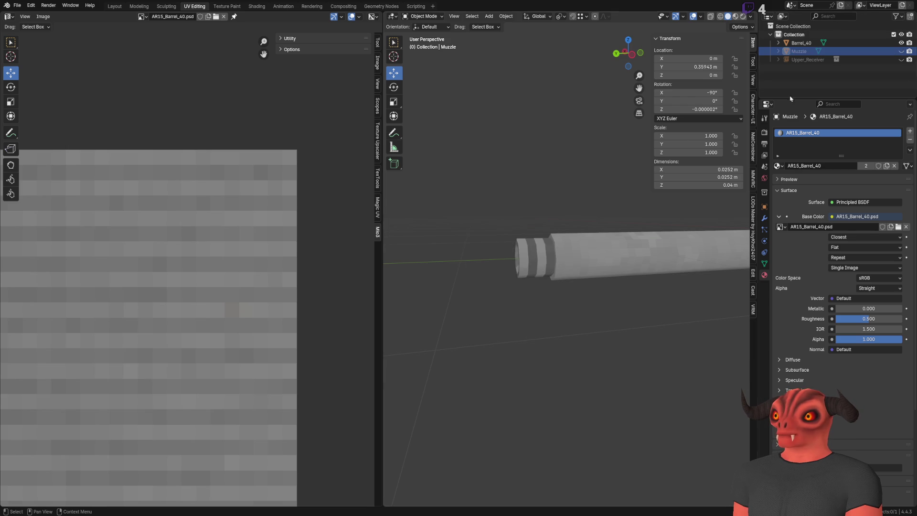
pyautogui.moveTo(645, 215); pyautogui.dragTo(619, 186, button='middle')
pyautogui.click(902, 51)
pyautogui.click(901, 51)
pyautogui.click(902, 51)
pyautogui.click(902, 51)
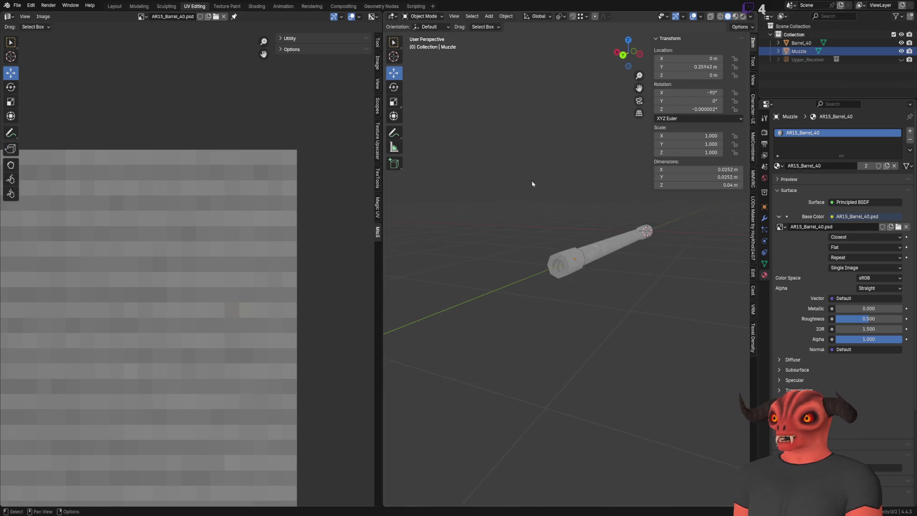
pyautogui.moveTo(413, 207)
pyautogui.mouseDown(button='middle')
pyautogui.moveTo(545, 254)
pyautogui.moveTo(592, 239)
pyautogui.mouseUp(button='middle')
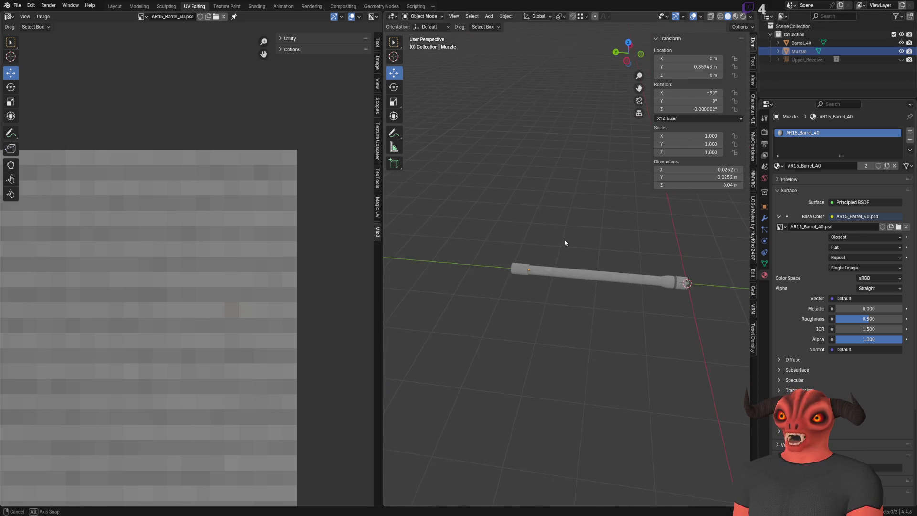
pyautogui.scroll(4, 581, 246)
pyautogui.scroll(2, 582, 245)
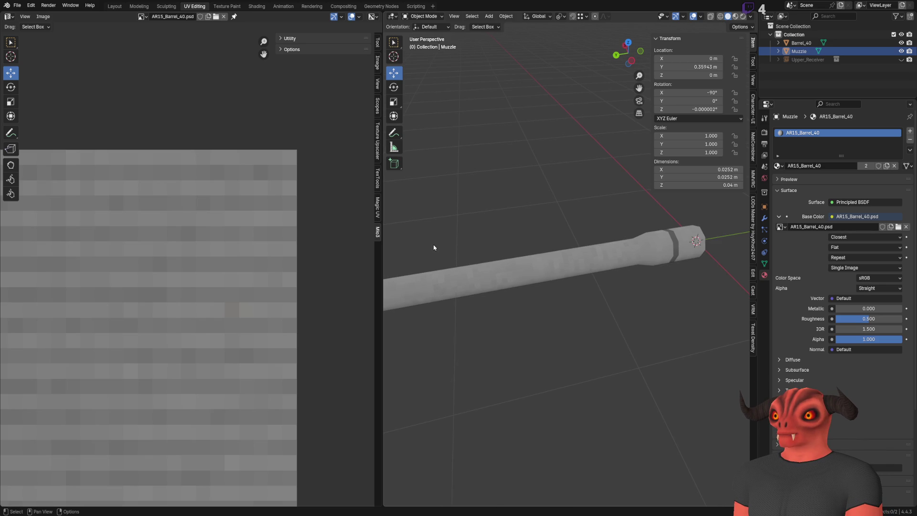
pyautogui.scroll(-10, 235, 275)
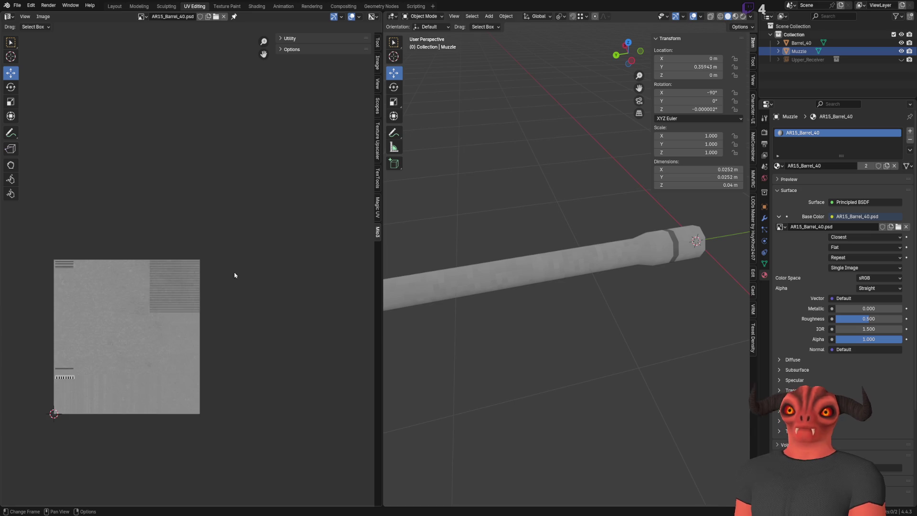
# Bring the whole barrel texture into the image view and make the barrel active.
pyautogui.moveTo(235, 275); pyautogui.dragTo(306, 182, button='middle')
pyautogui.scroll(-3, 537, 217)
pyautogui.moveTo(537, 217); pyautogui.dragTo(601, 257, button='middle')
pyautogui.click(556, 271)
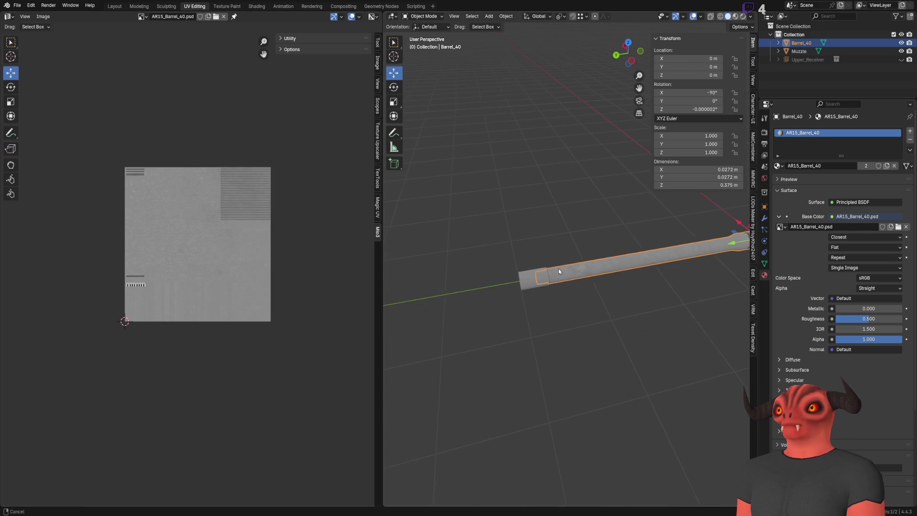
pyautogui.scroll(3, 574, 264)
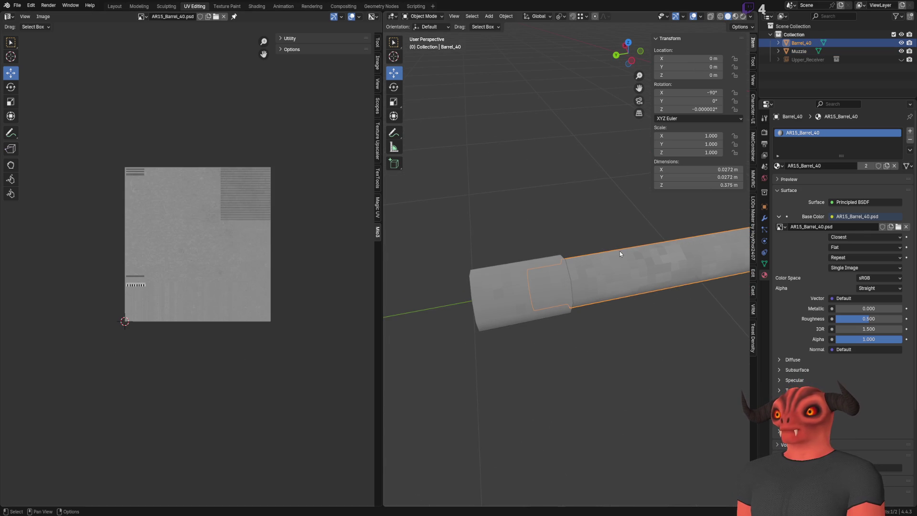
pyautogui.click(529, 280)
pyautogui.click(604, 278)
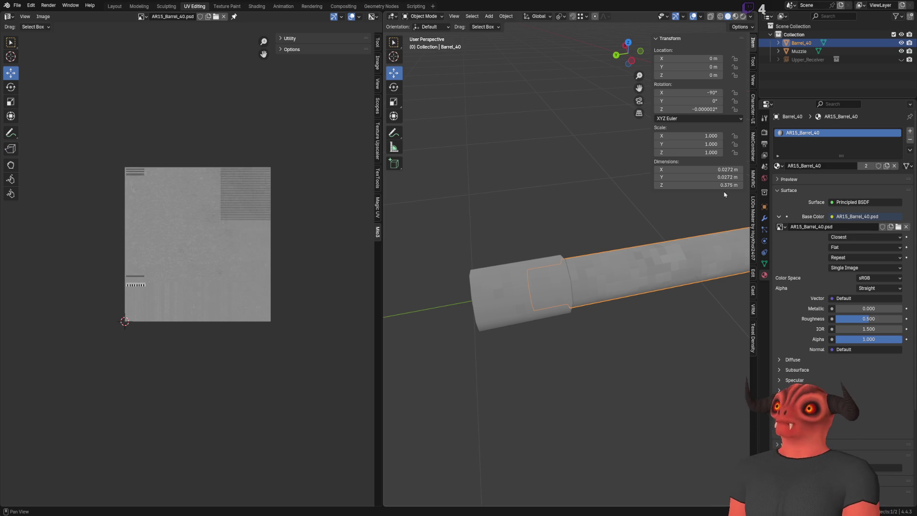
pyautogui.write('.4')
# Lengthen the barrel to about 0.4 m and slide its end loop along Y to the new end.
pyautogui.moveTo(725, 185); pyautogui.dragTo(730, 185)
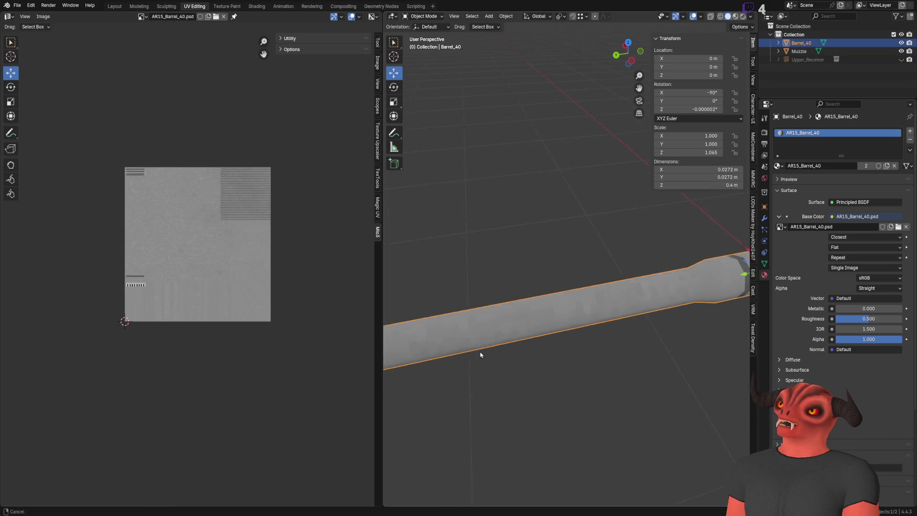
pyautogui.scroll(-3, 539, 350)
pyautogui.scroll(-3, 570, 271)
pyautogui.scroll(-2, 570, 266)
pyautogui.press('Tab')
pyautogui.keyDown('alt'); pyautogui.click(553, 250); pyautogui.keyUp('alt')
pyautogui.scroll(3, 573, 247)
pyautogui.scroll(-1, 610, 240)
pyautogui.press('g')
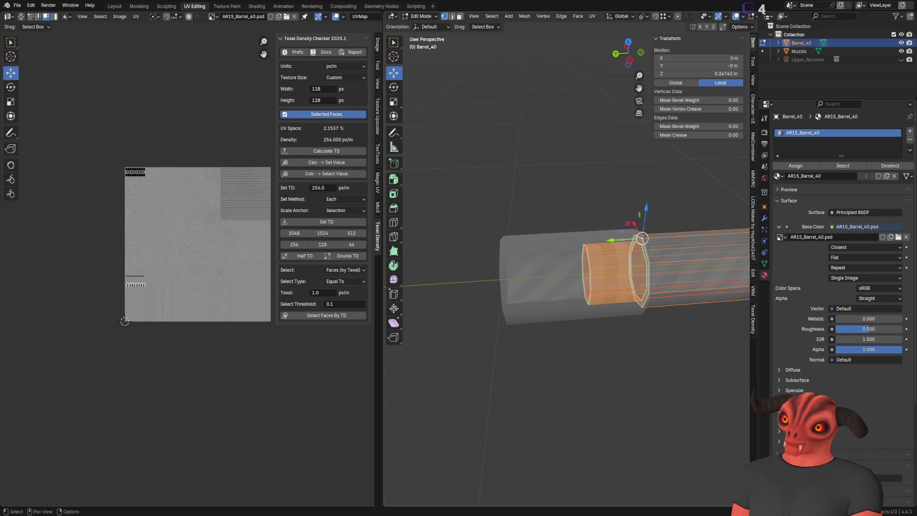
pyautogui.press('y')
pyautogui.click(595, 234)
pyautogui.press('g')
pyautogui.press('y')
pyautogui.click(511, 234)
# Move the Muzzle 0.024 m along Y so it meets the barrel's new end, then review both parts.
pyautogui.press('Tab')
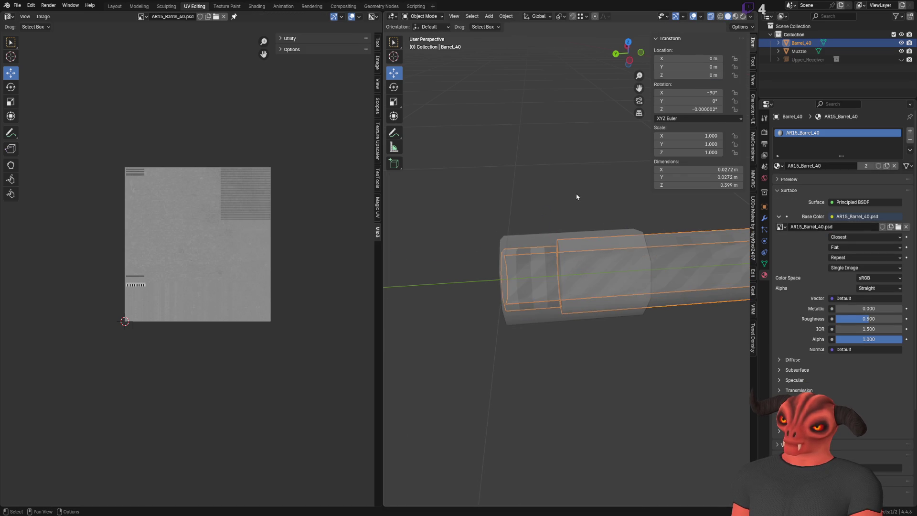
pyautogui.click(556, 239)
pyautogui.press('g')
pyautogui.press('y')
pyautogui.click(566, 232)
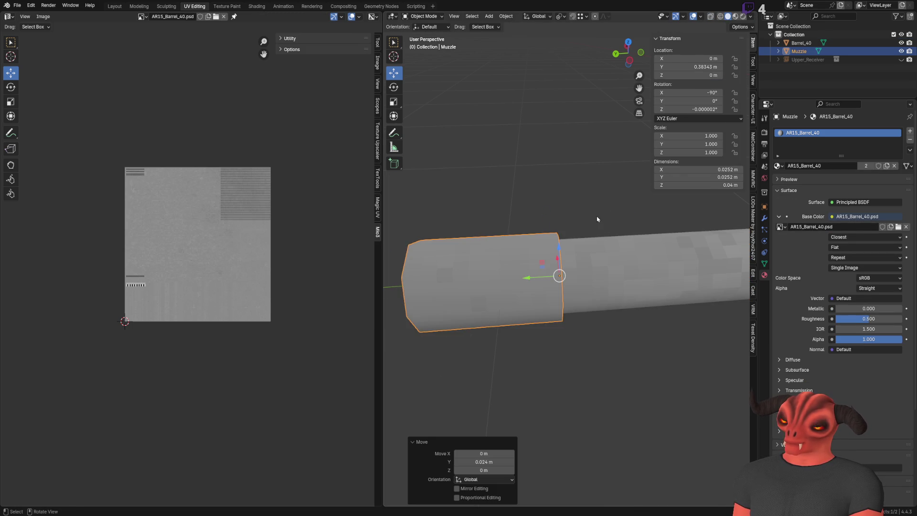
pyautogui.click(540, 195)
pyautogui.moveTo(540, 194)
pyautogui.mouseDown(button='middle')
pyautogui.moveTo(553, 304)
pyautogui.moveTo(572, 308)
pyautogui.mouseUp(button='middle')
pyautogui.moveTo(571, 262)
pyautogui.mouseDown(button='middle')
pyautogui.moveTo(618, 187)
pyautogui.moveTo(605, 254)
pyautogui.moveTo(590, 244)
pyautogui.moveTo(624, 271)
pyautogui.moveTo(593, 284)
pyautogui.moveTo(565, 279)
pyautogui.moveTo(594, 276)
pyautogui.moveTo(605, 239)
pyautogui.mouseUp(button='middle')
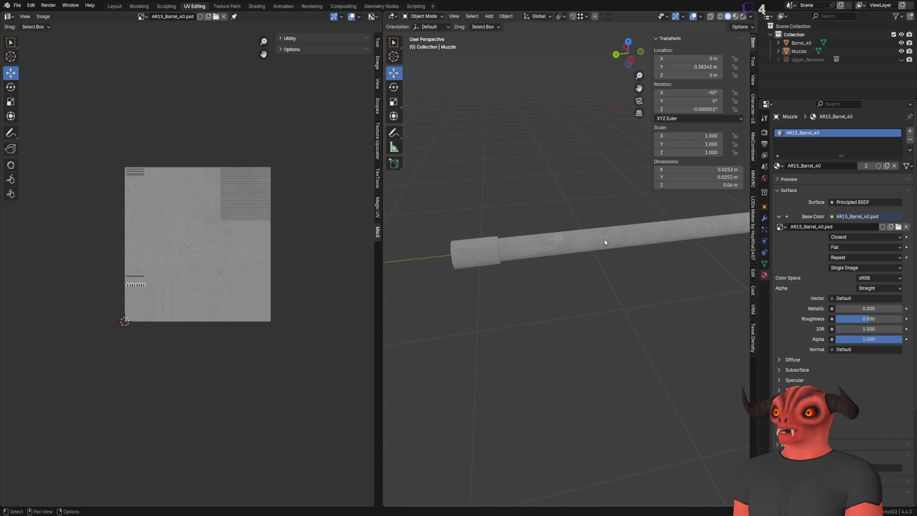
# Enter 0.4 m in the barrel's Z dimension, then undo the change.
pyautogui.click(605, 240)
pyautogui.click(734, 183)
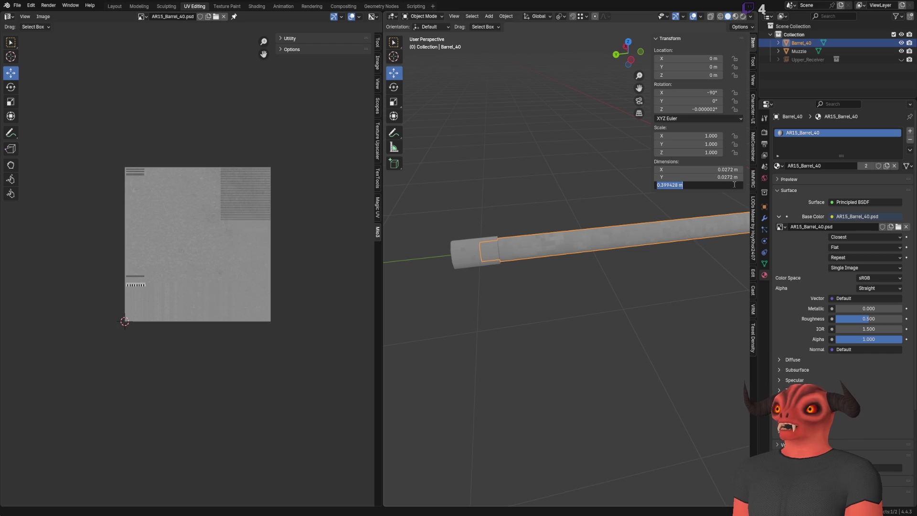
pyautogui.write('0.4')
pyautogui.press('Return')
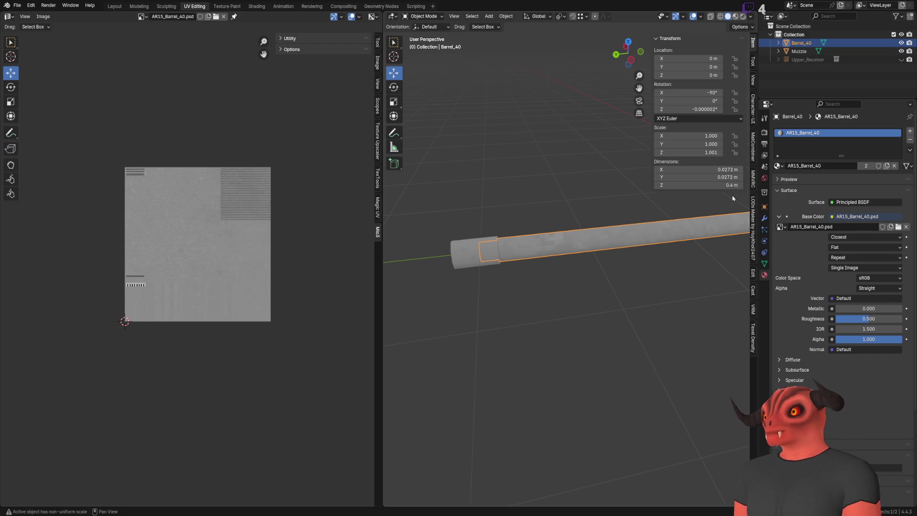
pyautogui.hotkey('ctrl', 'z')
pyautogui.moveTo(732, 199)
pyautogui.mouseDown(button='middle')
pyautogui.moveTo(502, 283)
pyautogui.moveTo(672, 275)
pyautogui.mouseUp(button='middle')
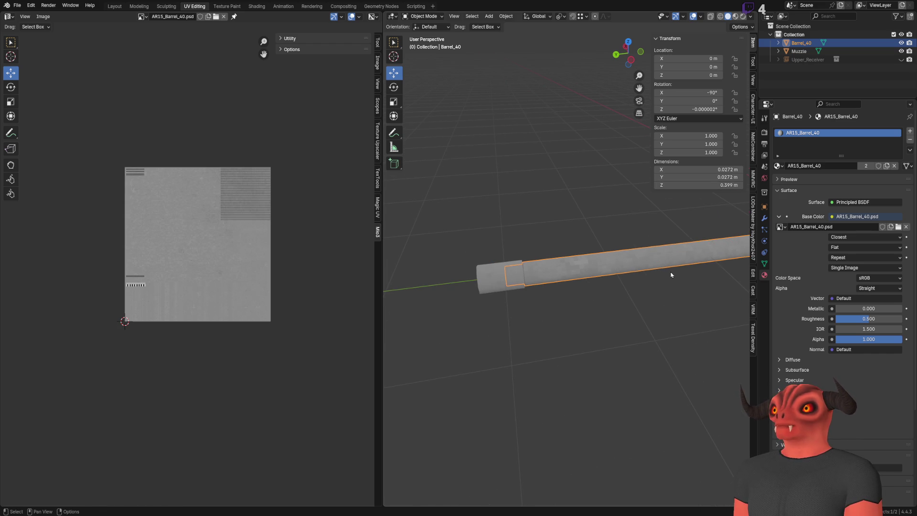
# Apply all transforms to Barrel_40 so its rotation reads 0°.
pyautogui.keyDown('alt'); pyautogui.click(671, 274); pyautogui.keyUp('alt')
pyautogui.click(631, 272)
pyautogui.click(516, 283)
pyautogui.click(566, 267)
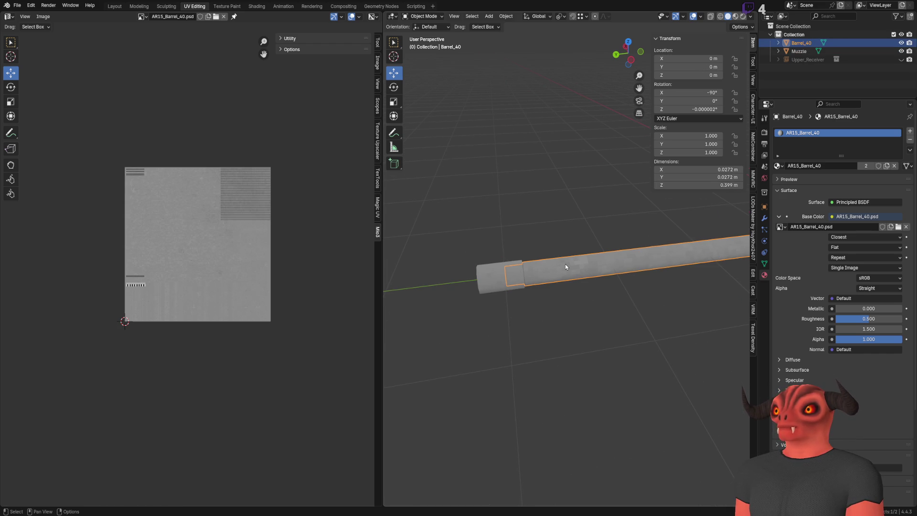
pyautogui.click(501, 16)
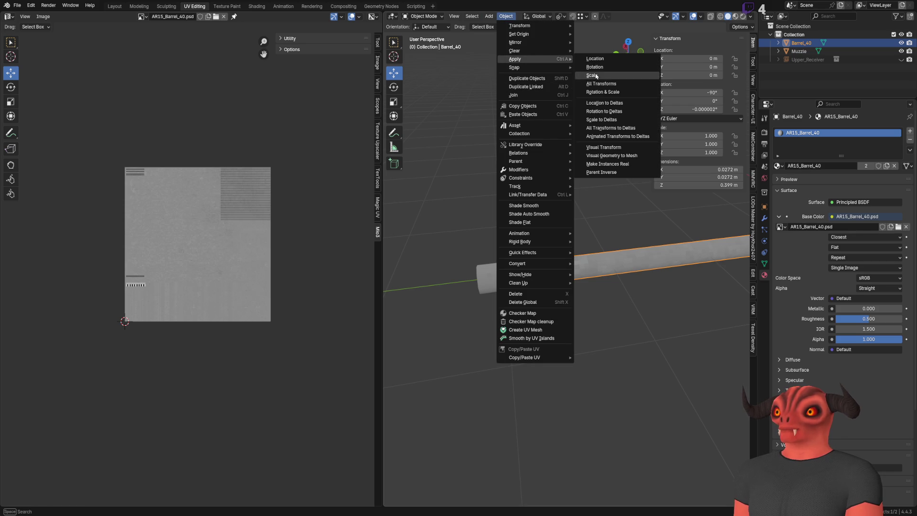
pyautogui.click(601, 84)
# Apply all transforms to the Muzzle as well, then inspect the barrel from both ends.
pyautogui.moveTo(467, 220)
pyautogui.keyDown('shift'); pyautogui.mouseDown(button='middle')
pyautogui.moveTo(604, 216)
pyautogui.moveTo(458, 285)
pyautogui.mouseUp(button='middle'); pyautogui.keyUp('shift')
pyautogui.click(458, 285)
pyautogui.click(506, 16)
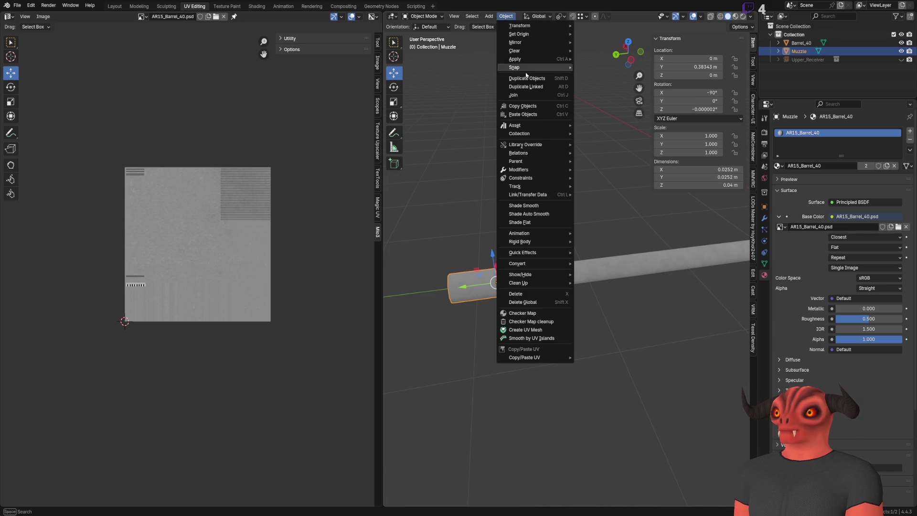
pyautogui.click(601, 83)
pyautogui.click(565, 188)
pyautogui.moveTo(564, 188)
pyautogui.mouseDown(button='middle')
pyautogui.moveTo(559, 251)
pyautogui.moveTo(553, 239)
pyautogui.moveTo(589, 179)
pyautogui.mouseUp(button='middle')
pyautogui.click(567, 245)
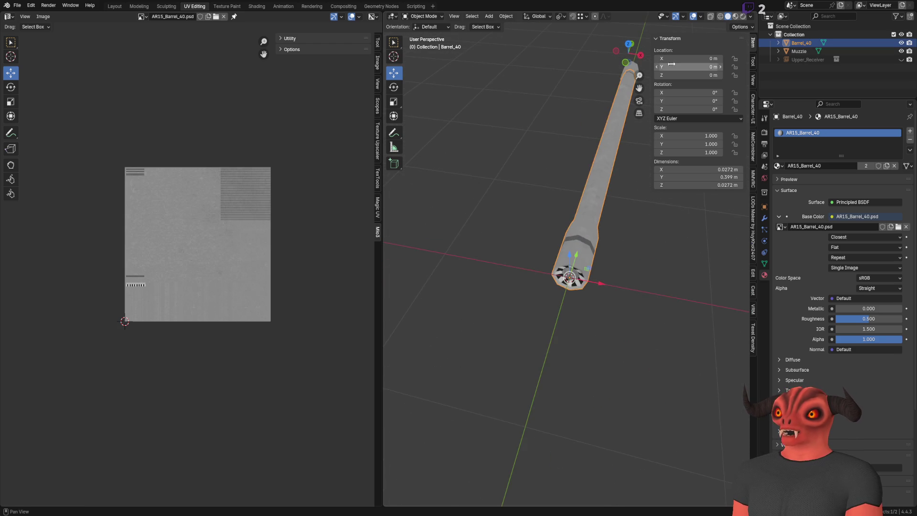
pyautogui.moveTo(671, 64)
pyautogui.mouseDown(button='middle')
pyautogui.moveTo(513, 194)
pyautogui.moveTo(419, 137)
pyautogui.mouseUp(button='middle')
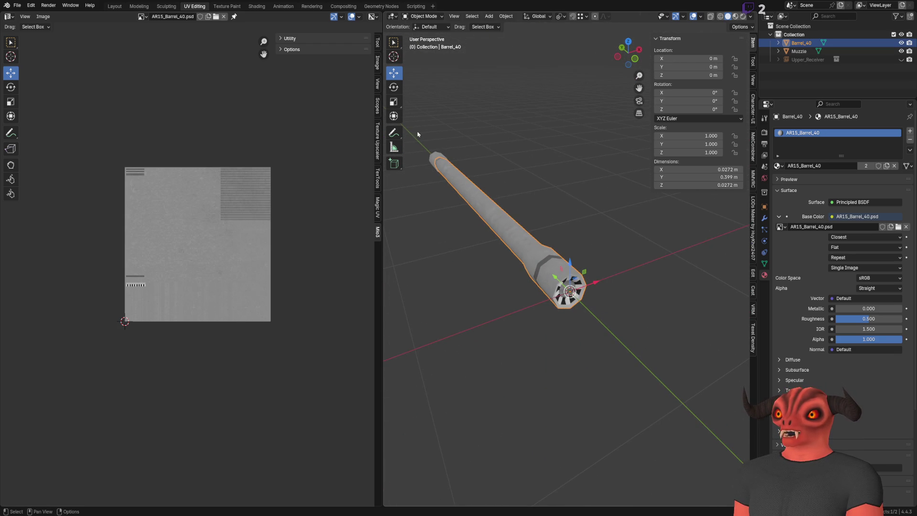
# Rotate the barrel 180° around Z and apply all transforms to it.
pyautogui.click(396, 87)
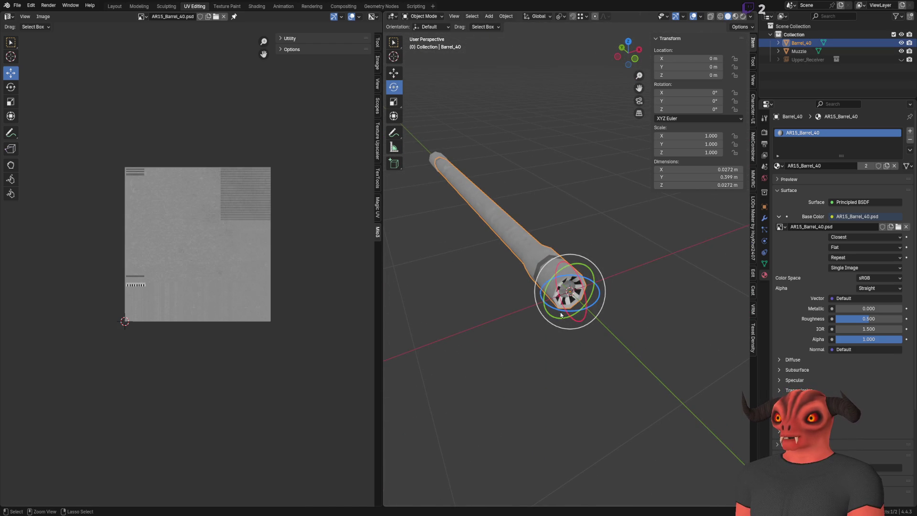
pyautogui.moveTo(561, 314); pyautogui.dragTo(587, 287)
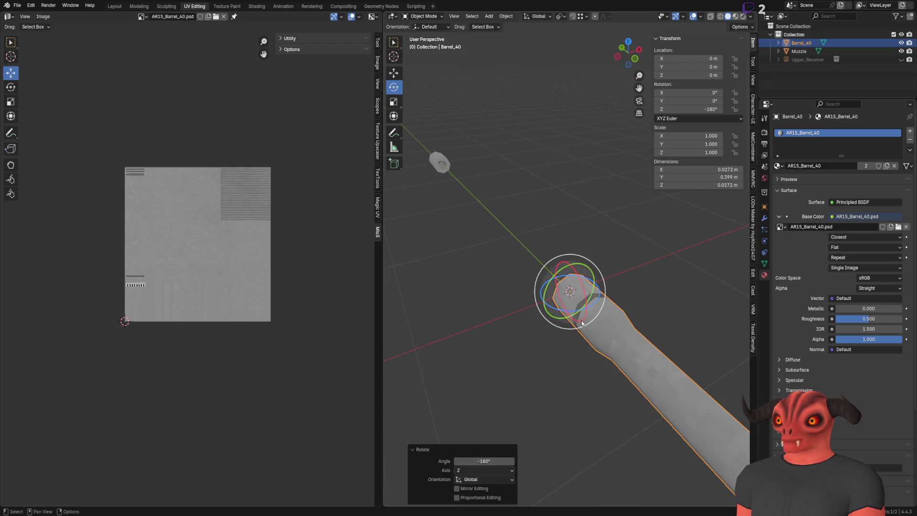
pyautogui.press('w')
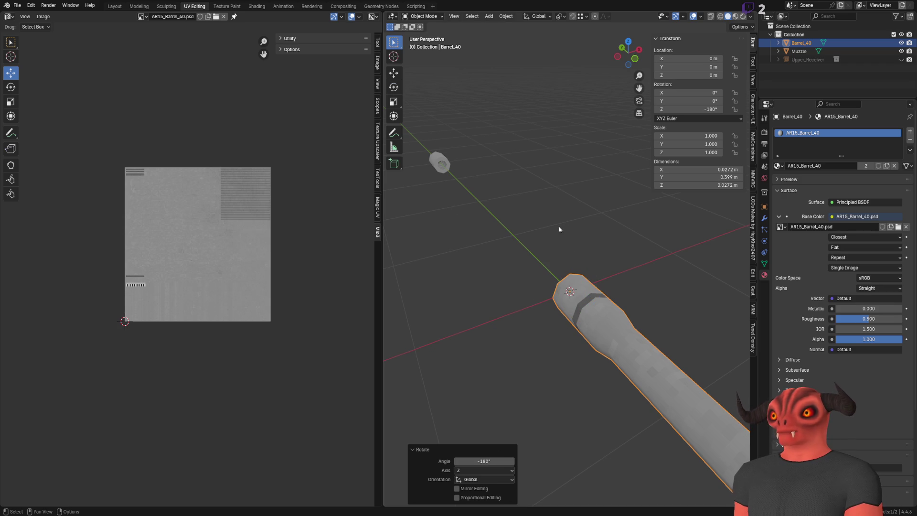
pyautogui.click(506, 16)
pyautogui.moveTo(515, 59)
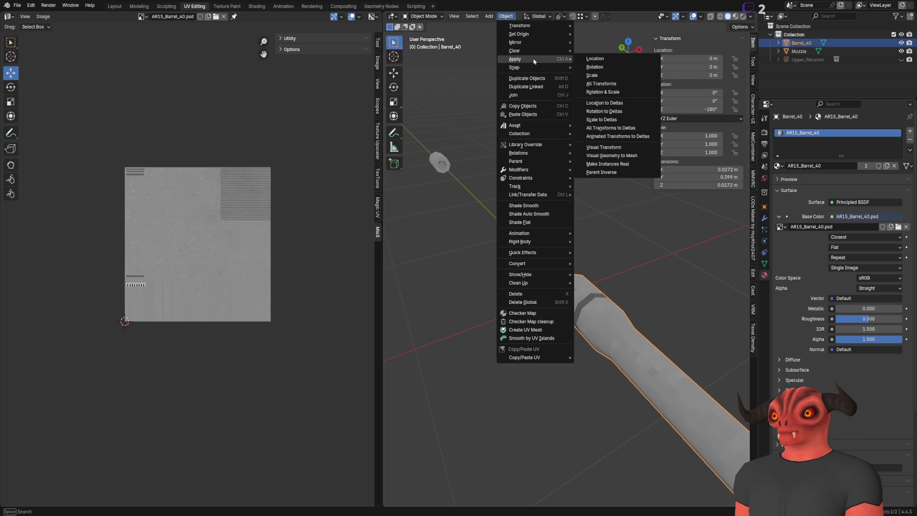
pyautogui.click(613, 85)
pyautogui.scroll(-3, 521, 180)
pyautogui.scroll(-2, 520, 180)
pyautogui.moveTo(520, 180); pyautogui.dragTo(520, 276, button='middle')
pyautogui.press('Tab')
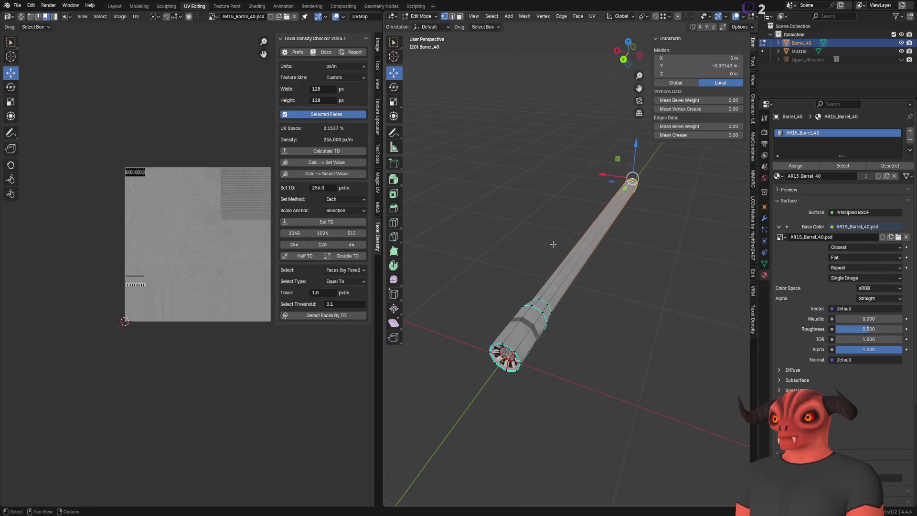
pyautogui.press('Tab')
pyautogui.scroll(-3, 536, 263)
pyautogui.scroll(-2, 519, 340)
# Flip the muzzle 180° around X, apply all transforms so it reads 0°, and save the file.
pyautogui.click(521, 334)
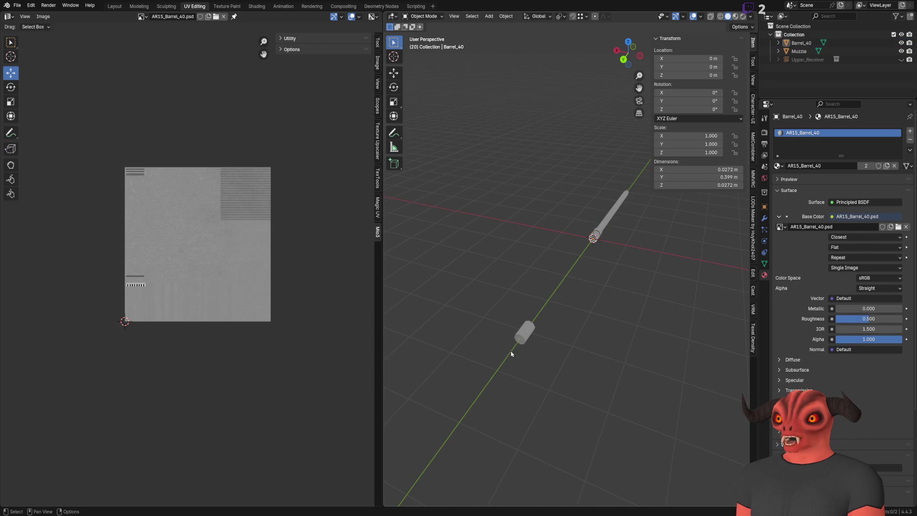
pyautogui.moveTo(592, 280); pyautogui.dragTo(502, 236, button='middle')
pyautogui.click(393, 87)
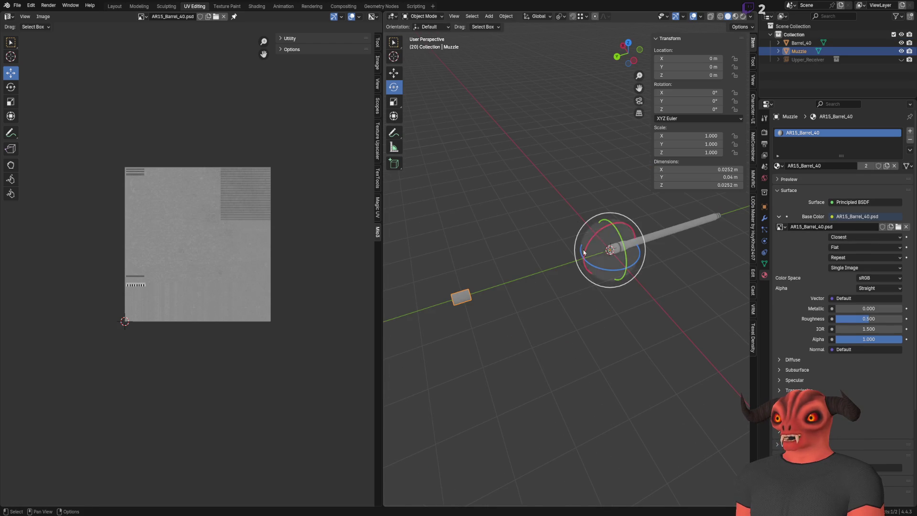
pyautogui.click(604, 274)
pyautogui.moveTo(603, 268); pyautogui.dragTo(624, 237)
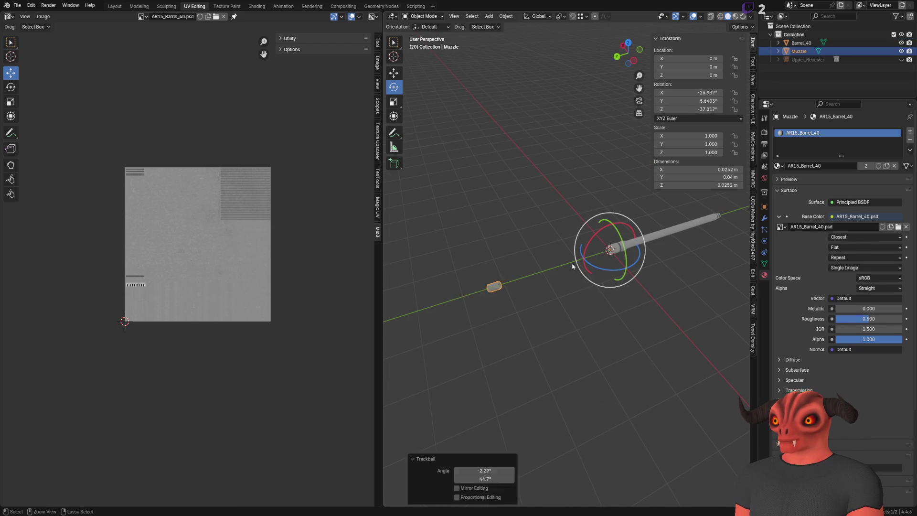
pyautogui.press('BackSpace')
pyautogui.click(695, 94)
pyautogui.write('180')
pyautogui.press('Return')
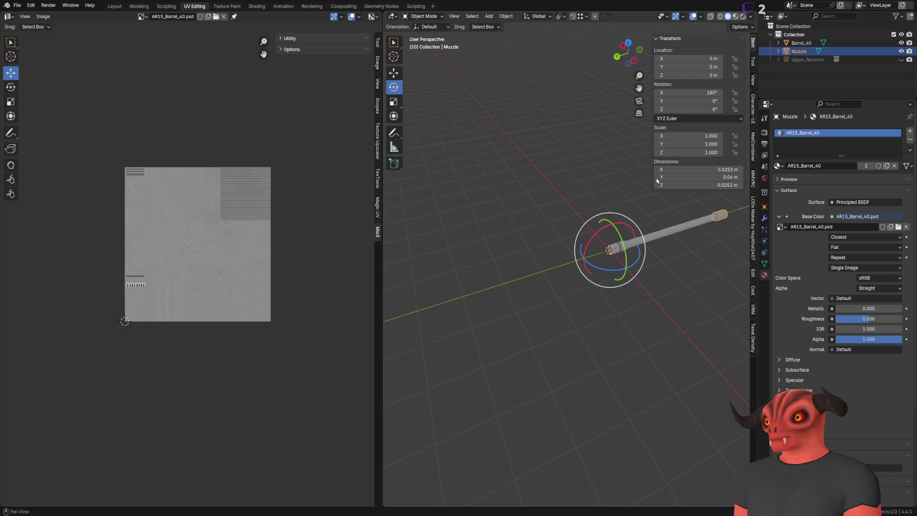
pyautogui.scroll(5, 573, 251)
pyautogui.click(506, 16)
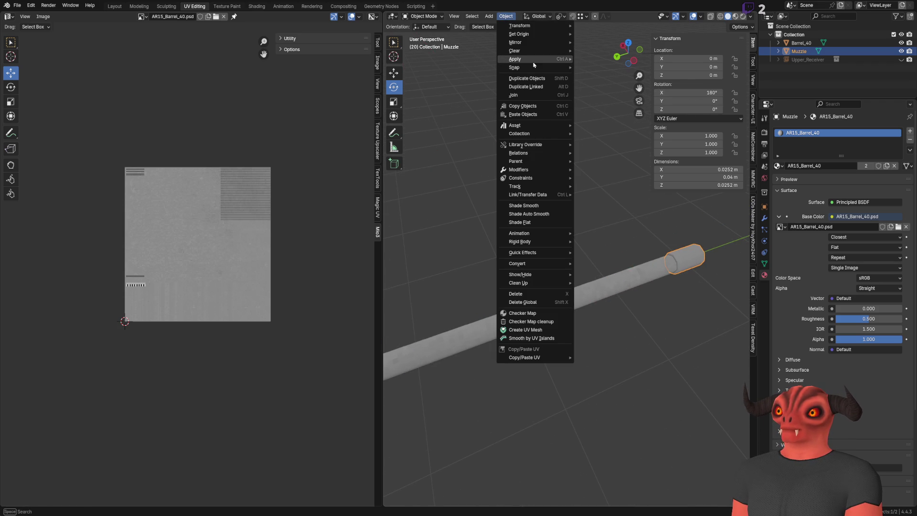
pyautogui.moveTo(515, 59)
pyautogui.click(612, 84)
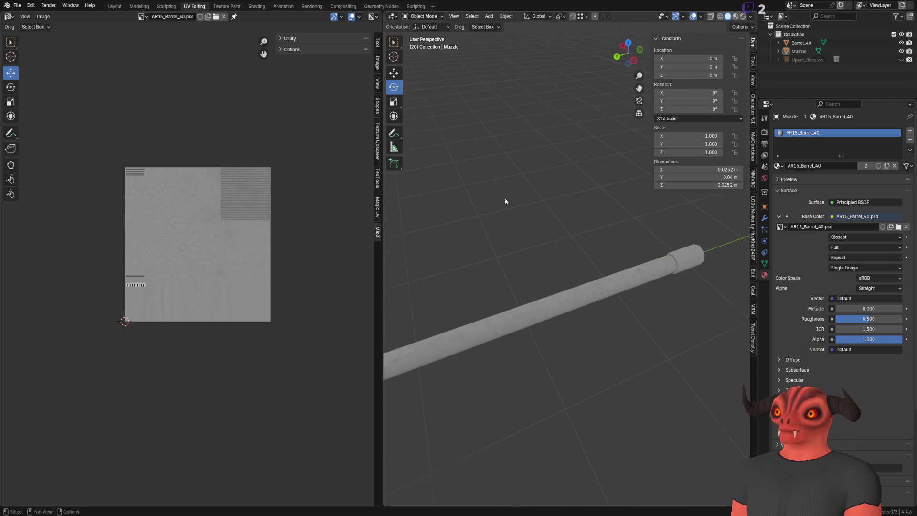
pyautogui.scroll(-3, 483, 179)
pyautogui.hotkey('ctrl', 's')
# Rename the Muzzle object and its mesh to AR15_Muzzle_Basic in the Outliner.
pyautogui.doubleClick(864, 53)
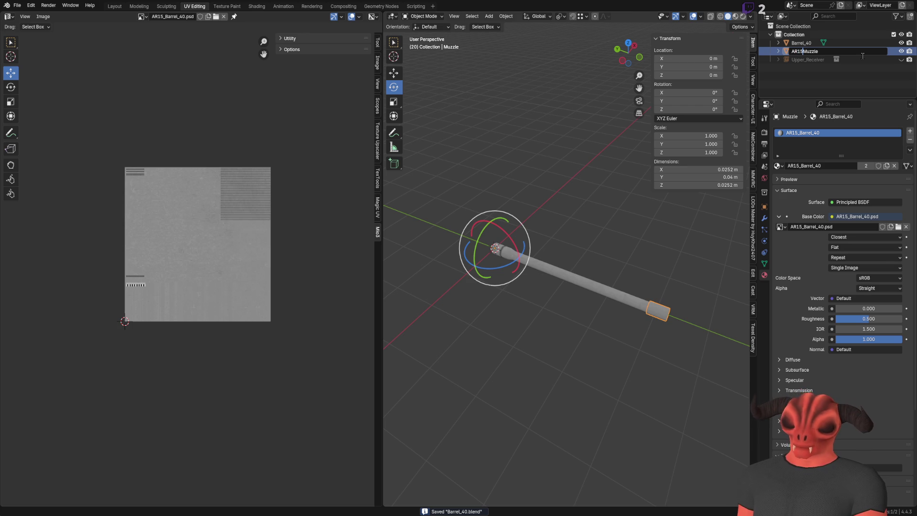
pyautogui.press('Left')
pyautogui.press('Left')
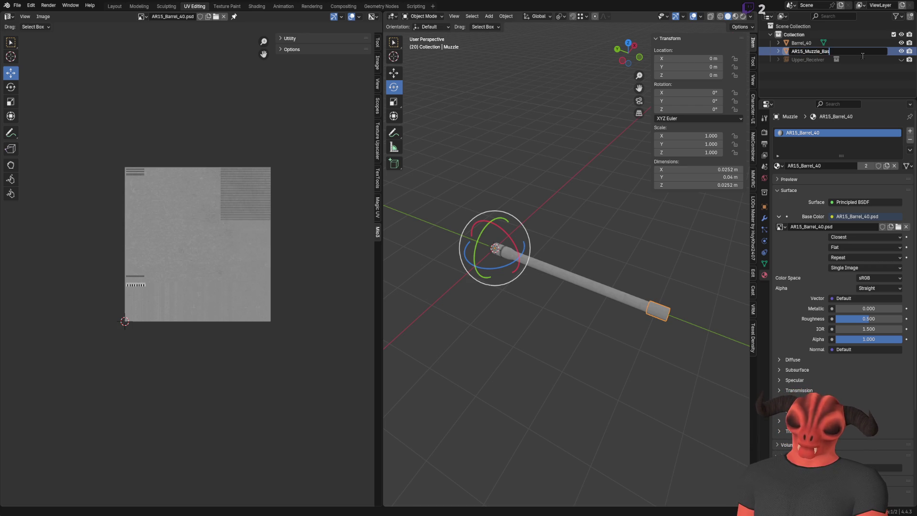
pyautogui.write('ic')
pyautogui.press('Return')
pyautogui.press('KP_Add')
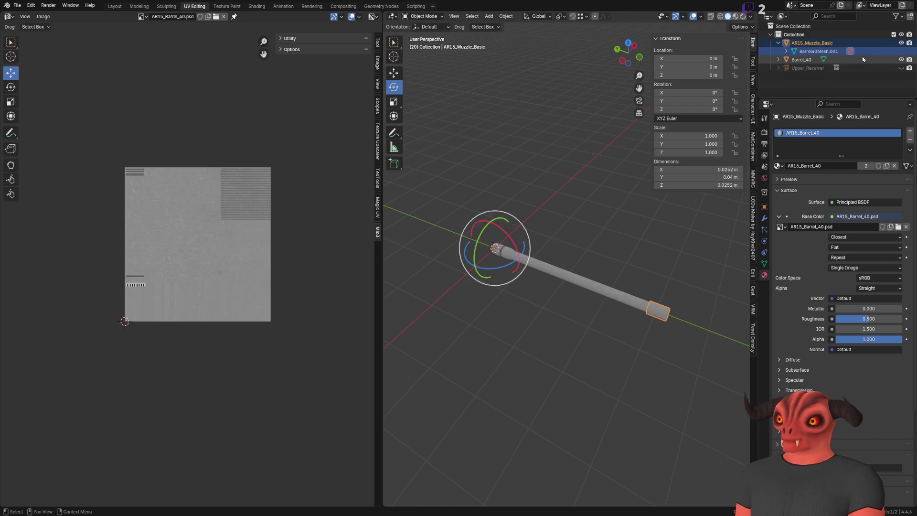
pyautogui.press('F2')
pyautogui.write('AR15_Muzzle_Ba')
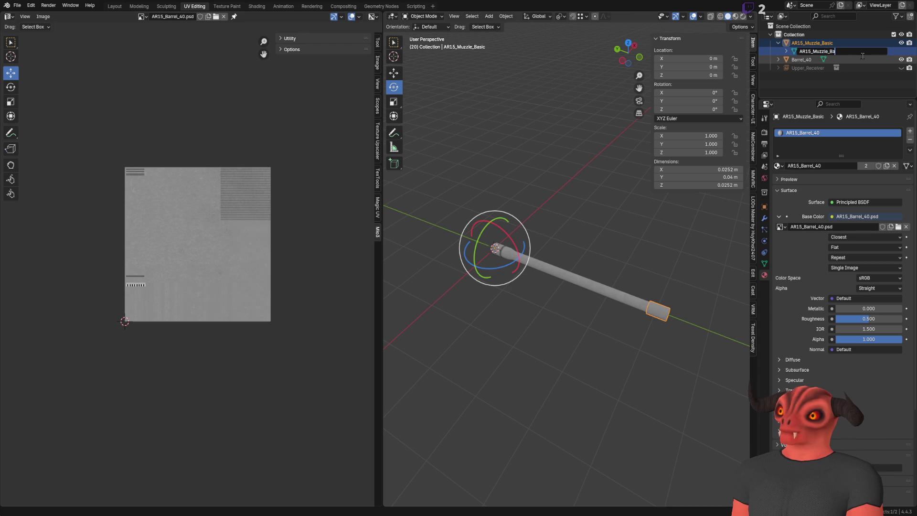
pyautogui.write('ic')
pyautogui.press('Return')
# Rename the barrel's mesh data to Barrel_40Mesh and save Barrel_40.blend.
pyautogui.click(863, 59)
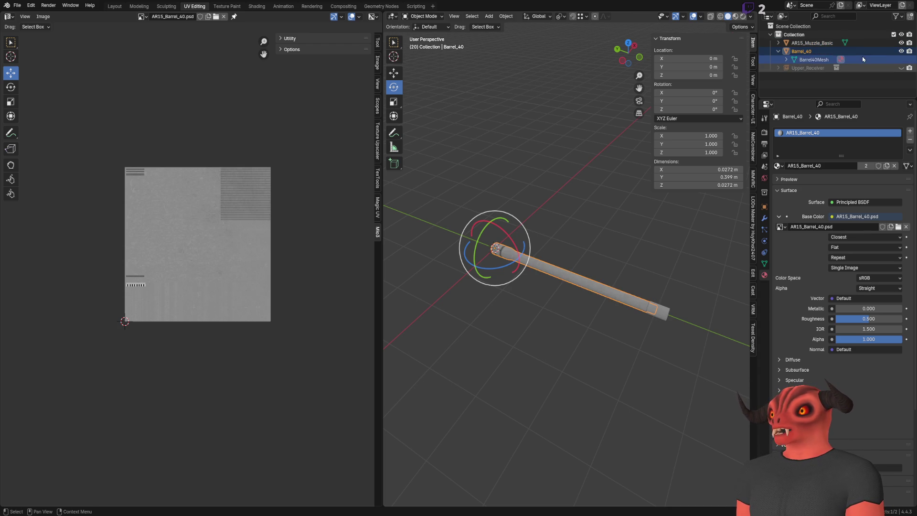
pyautogui.doubleClick(862, 59)
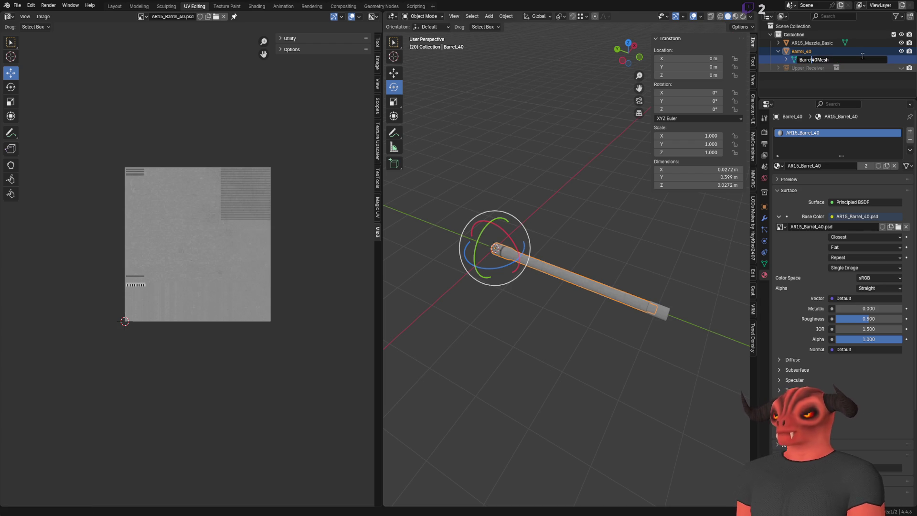
pyautogui.write('_')
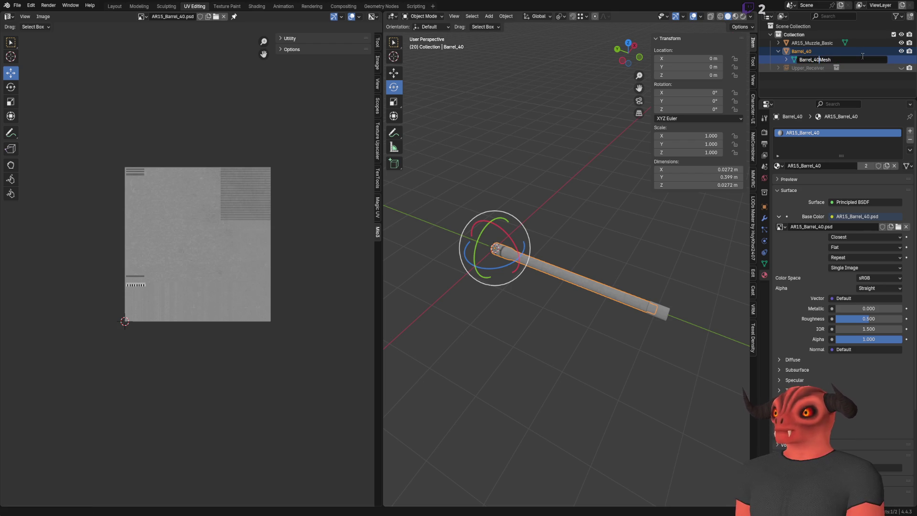
pyautogui.press('Return')
pyautogui.click(787, 51)
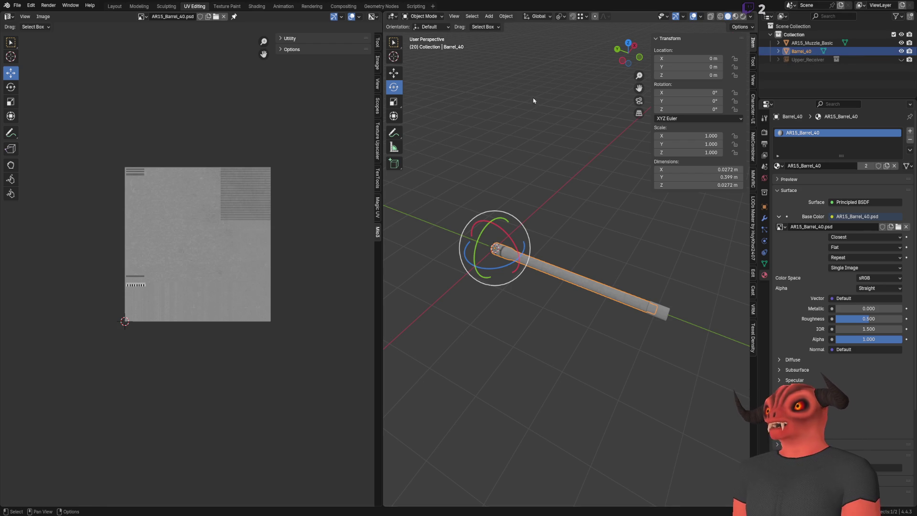
pyautogui.click(582, 108)
pyautogui.hotkey('ctrl', 's')
pyautogui.moveTo(581, 107)
pyautogui.mouseDown(button='middle')
pyautogui.moveTo(547, 177)
pyautogui.moveTo(590, 267)
pyautogui.mouseUp(button='middle')
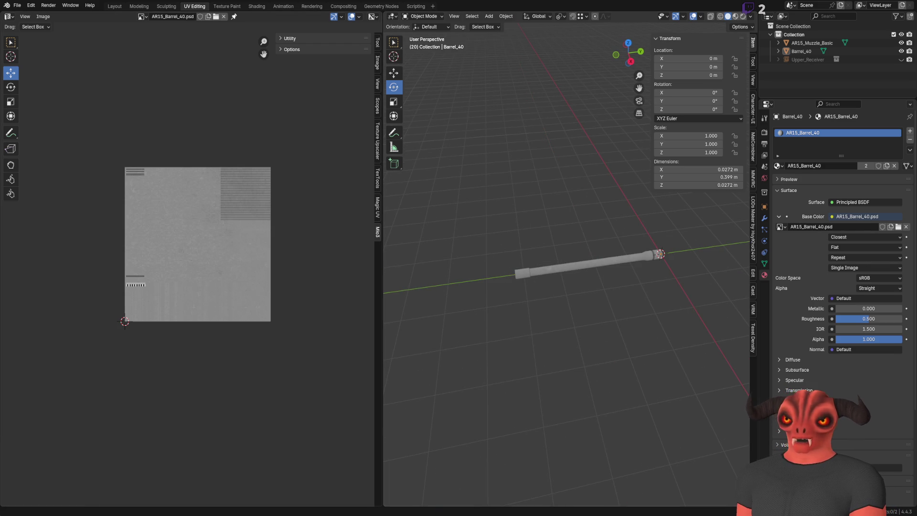
# Check Godot briefly, then select Barrel_40 and AR15_Muzzle_Basic together and head to File > Export.
pyautogui.hotkey('alt', 'Tab')
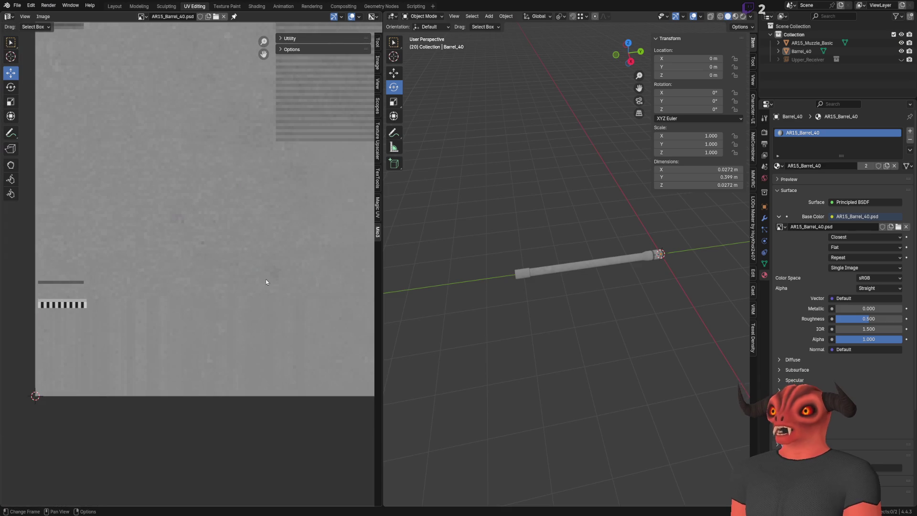
pyautogui.moveTo(587, 239); pyautogui.dragTo(599, 324, button='middle')
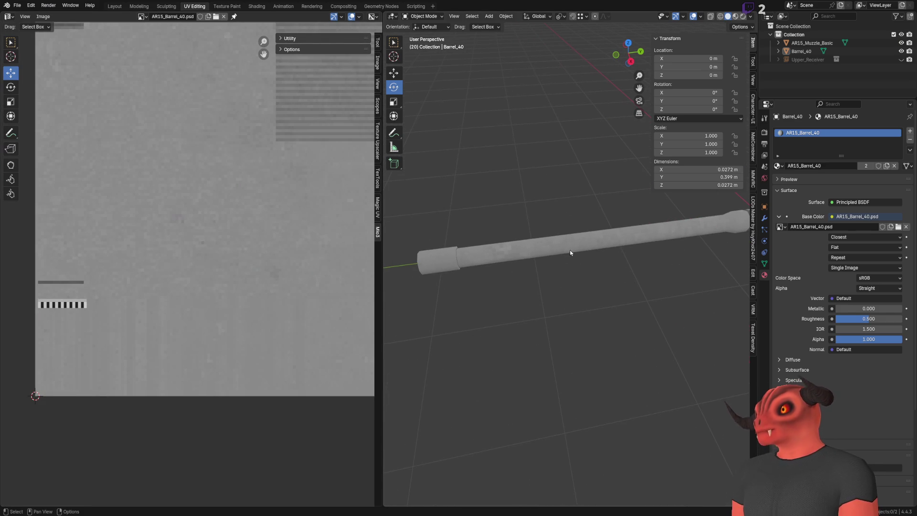
pyautogui.press('a')
pyautogui.hotkey('alt', 'a')
pyautogui.press('a')
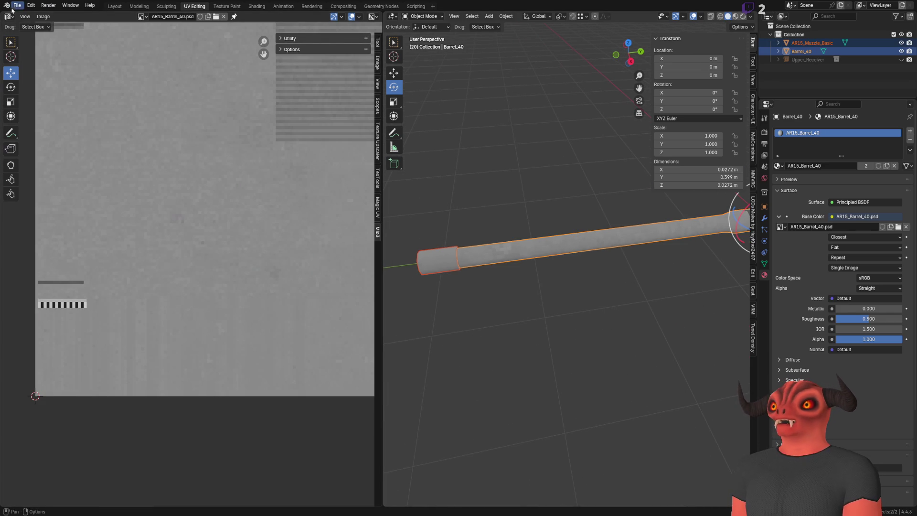
pyautogui.click(17, 5)
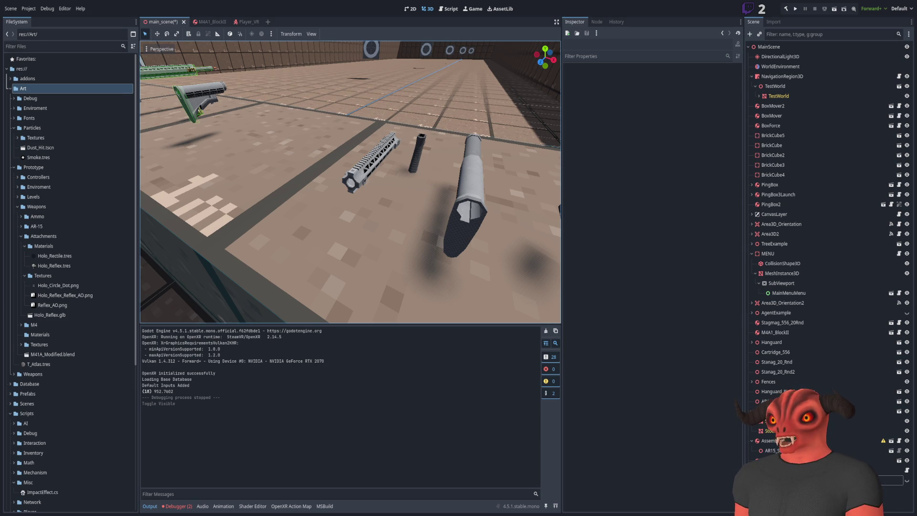
# Create a new AR15 folder inside Art/Weapons in Godot's FileSystem dock.
pyautogui.click(13, 128)
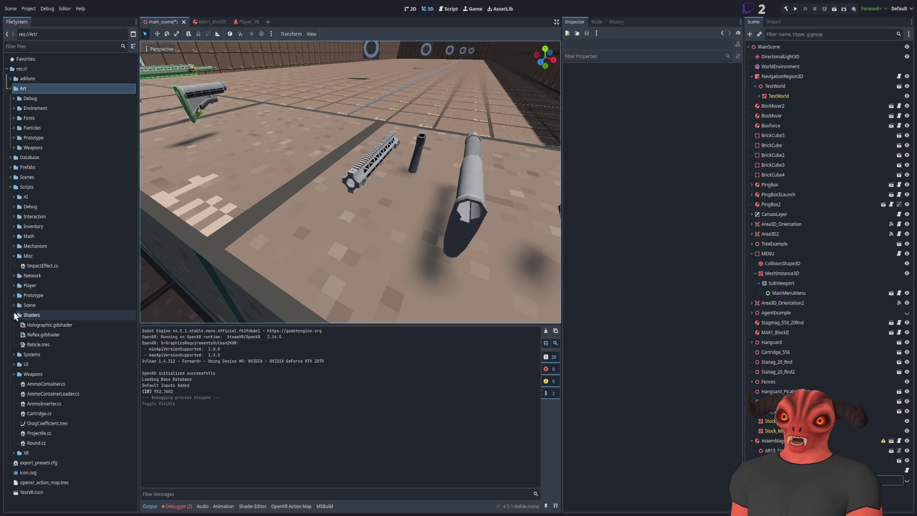
pyautogui.doubleClick(40, 147)
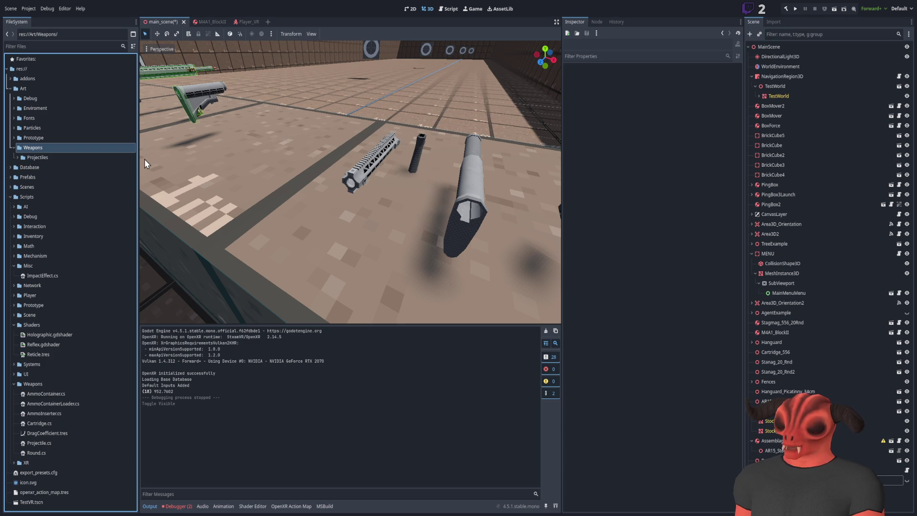
pyautogui.click(71, 158)
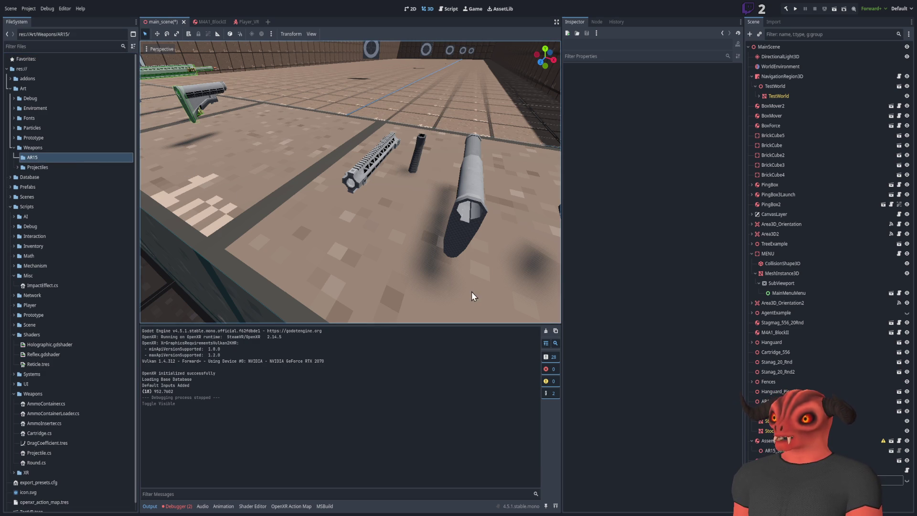
pyautogui.click(63, 159)
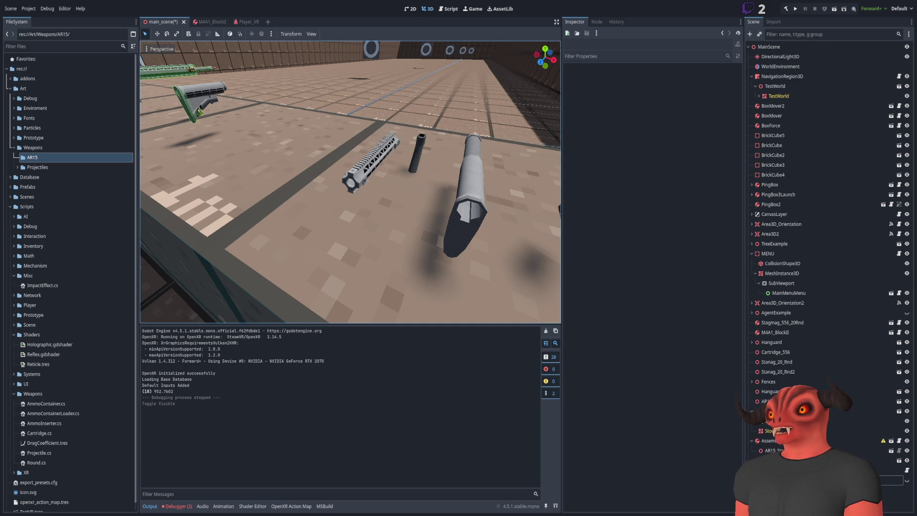
# Expand the AR15 folder's subfolders and fly around the handguard, grip, stock and muzzle up close.
pyautogui.click(17, 157)
pyautogui.moveTo(286, 216)
pyautogui.mouseDown(button='middle')
pyautogui.moveTo(439, 241)
pyautogui.moveTo(438, 218)
pyautogui.moveTo(354, 178)
pyautogui.mouseUp(button='middle')
pyautogui.moveTo(300, 160)
pyautogui.mouseDown(button='middle')
pyautogui.moveTo(415, 154)
pyautogui.moveTo(337, 180)
pyautogui.moveTo(438, 143)
pyautogui.mouseUp(button='middle')
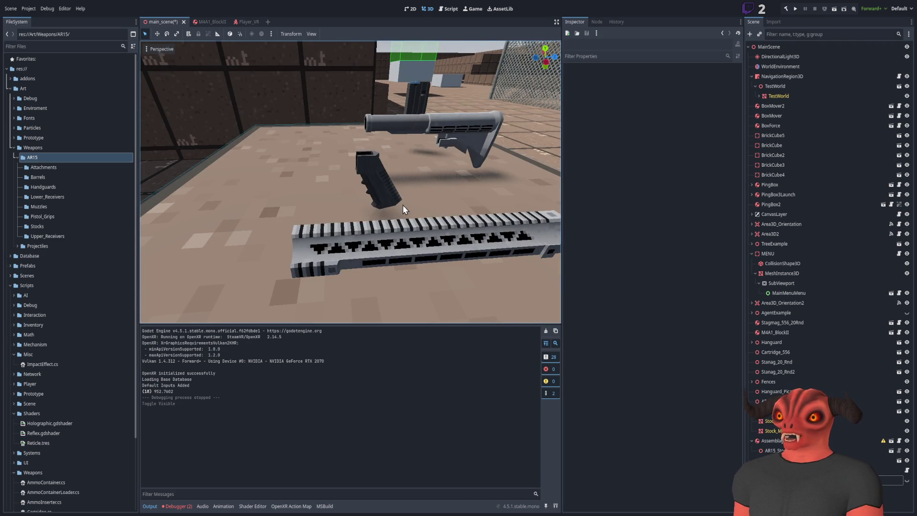
pyautogui.moveTo(433, 177)
pyautogui.mouseDown(button='middle')
pyautogui.moveTo(320, 185)
pyautogui.moveTo(378, 179)
pyautogui.mouseUp(button='middle')
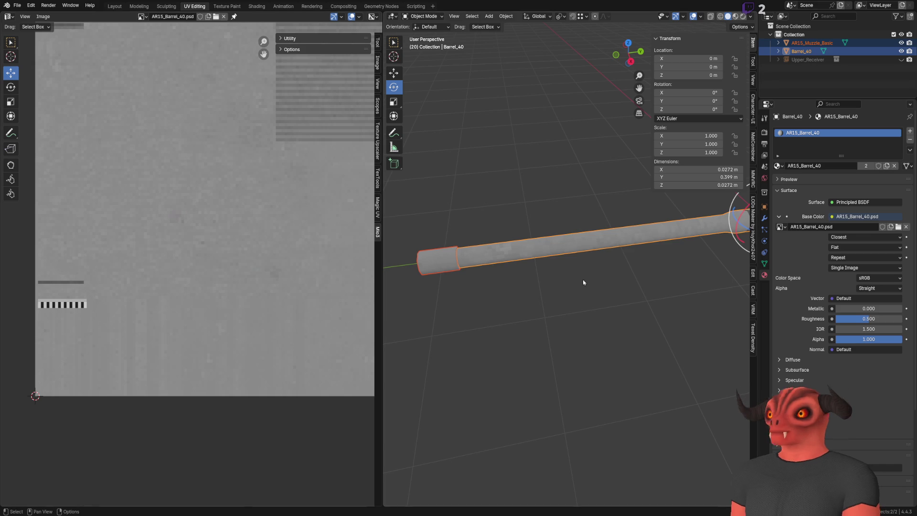
pyautogui.click(482, 287)
# Export the selected barrel as an FBX file, then switch to its texture in Photoshop.
pyautogui.click(512, 263)
pyautogui.scroll(-5, 512, 263)
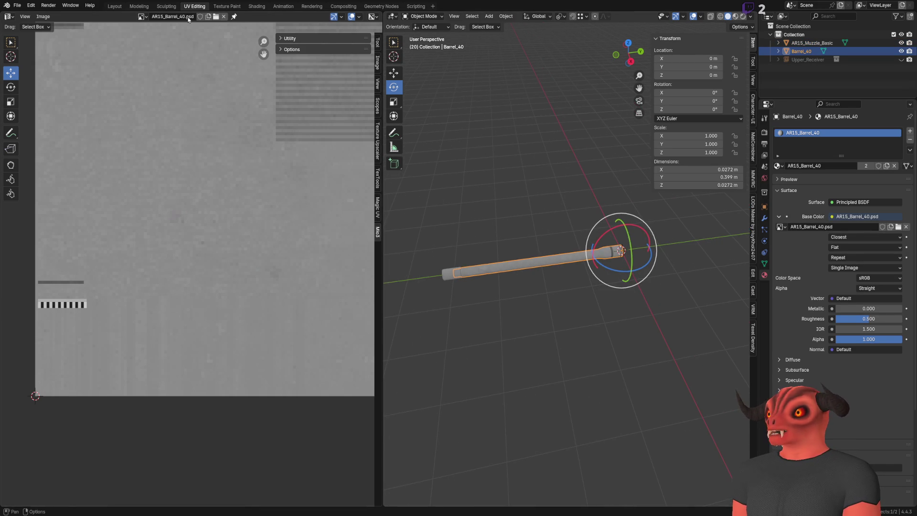
pyautogui.click(16, 6)
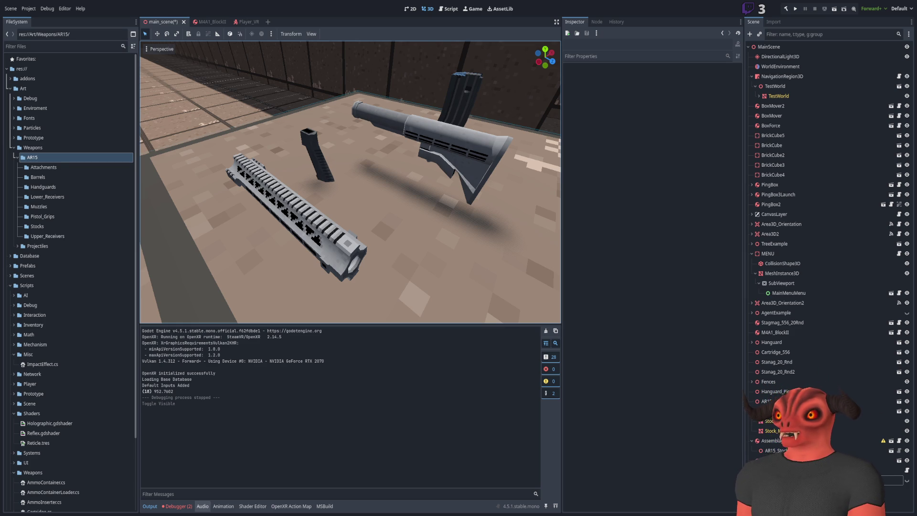
pyautogui.hotkey('alt', 'Tab')
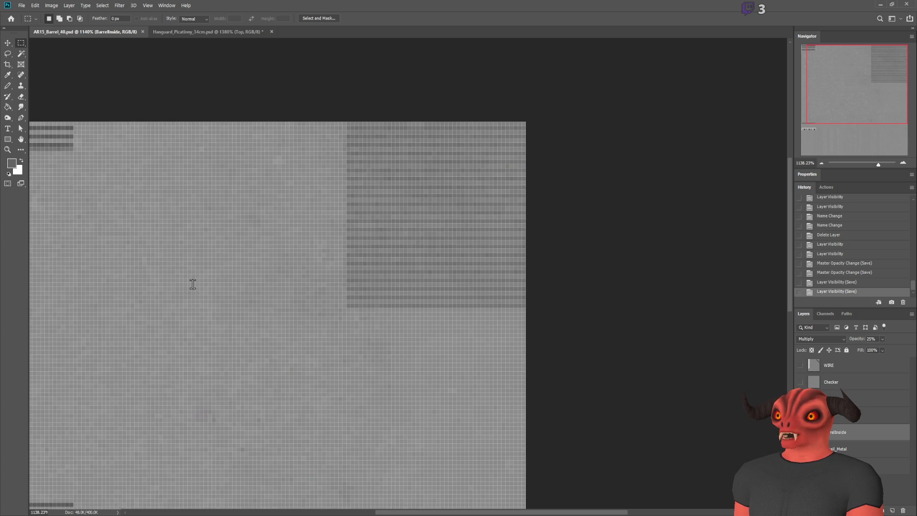
# Save AR15_Barrel_40.psd in Photoshop and switch back to Godot.
pyautogui.hotkey('ctrl', 'shift', 's')
pyautogui.hotkey('alt', 'Tab')
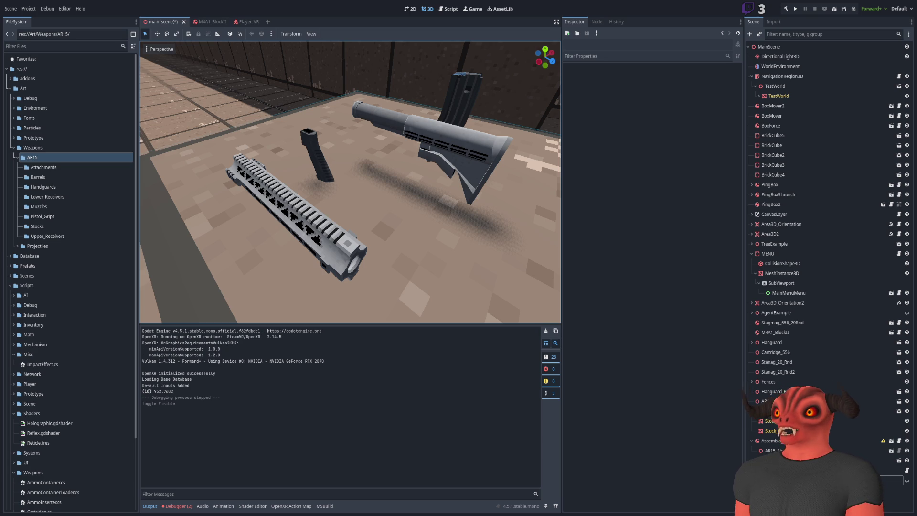
# Drag Barrel_40.fbx from the Barrels folder into Godot's main scene beside the rail.
pyautogui.click(786, 316)
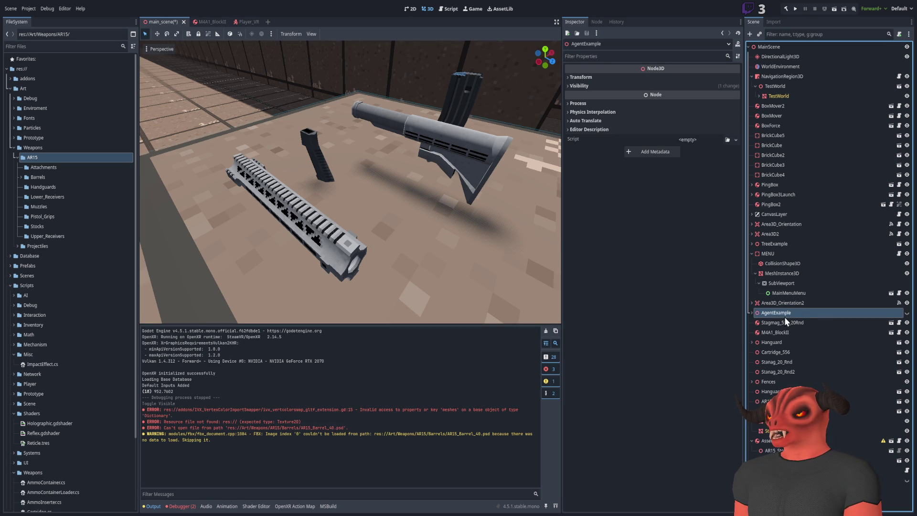
pyautogui.click(428, 197)
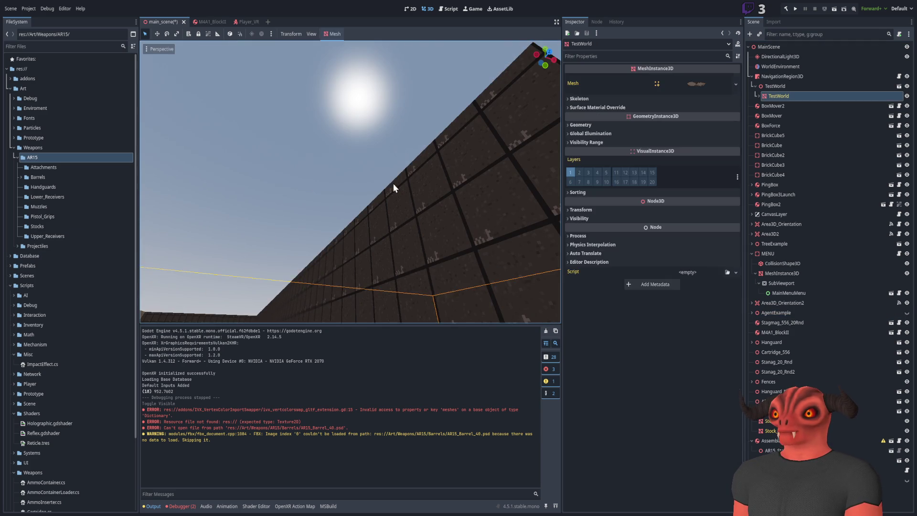
pyautogui.moveTo(427, 197); pyautogui.dragTo(428, 197, button='right')
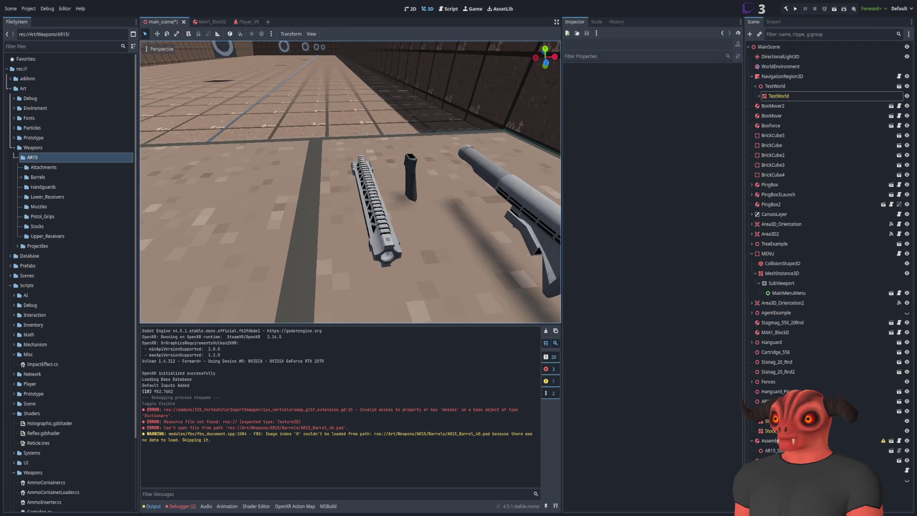
pyautogui.click(38, 177)
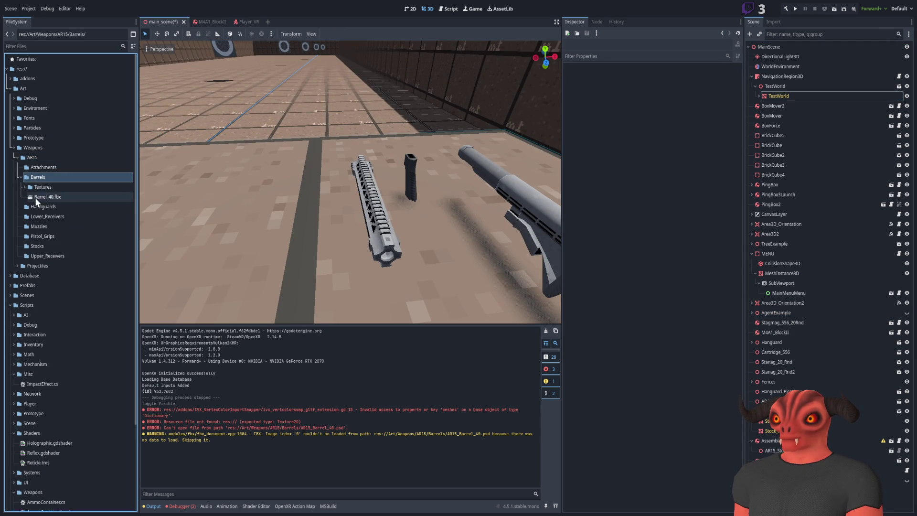
pyautogui.moveTo(35, 197); pyautogui.dragTo(322, 239)
pyautogui.moveTo(322, 238); pyautogui.dragTo(321, 239, button='right')
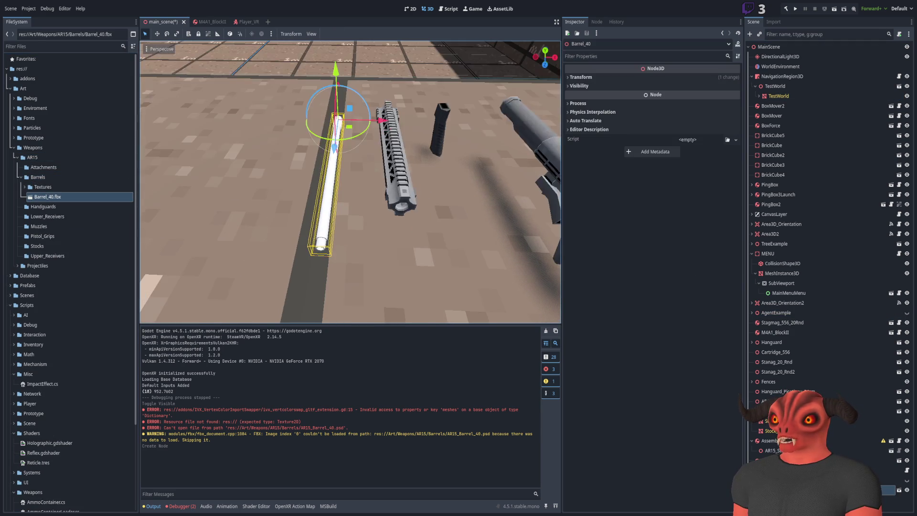
# Inspect the untextured white barrel up close, then return to Blender and frame Barrel_40.
pyautogui.moveTo(180, 139); pyautogui.dragTo(179, 139, button='right')
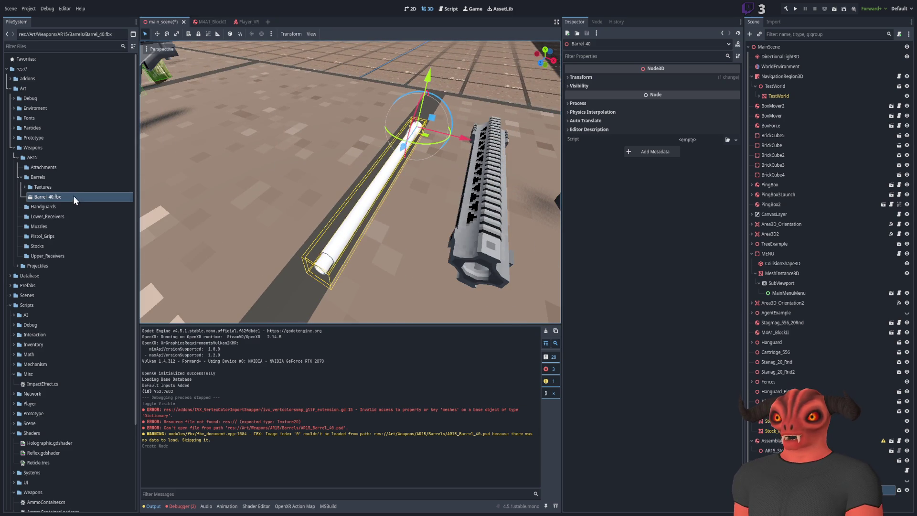
pyautogui.moveTo(73, 195); pyautogui.dragTo(132, 57)
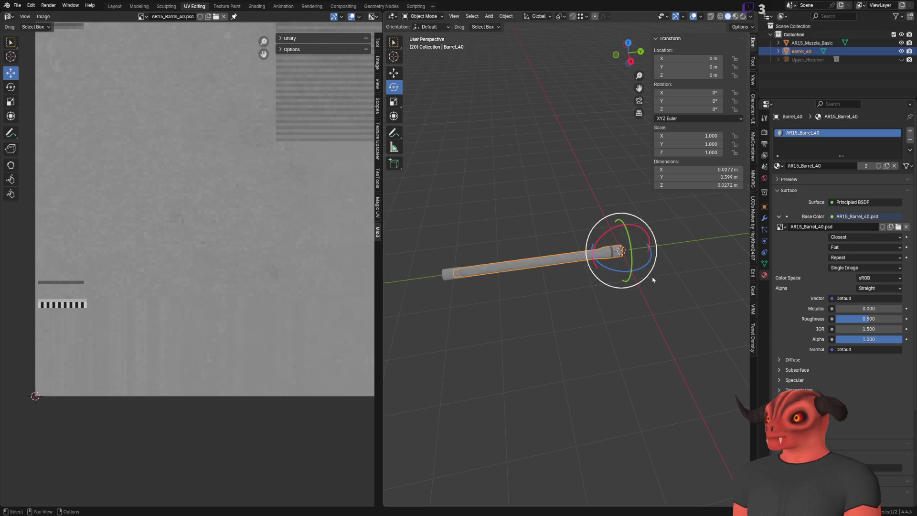
pyautogui.press('KP_Decimal')
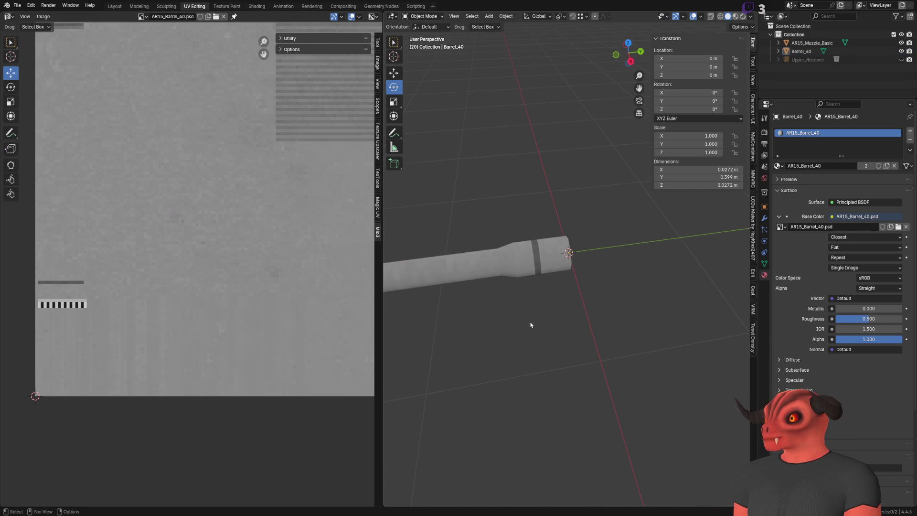
# Swap the barrel's Base Color image from AR15_Barrel_40.psd to the .png and head to the File menu.
pyautogui.click(486, 262)
pyautogui.scroll(-3, 645, 229)
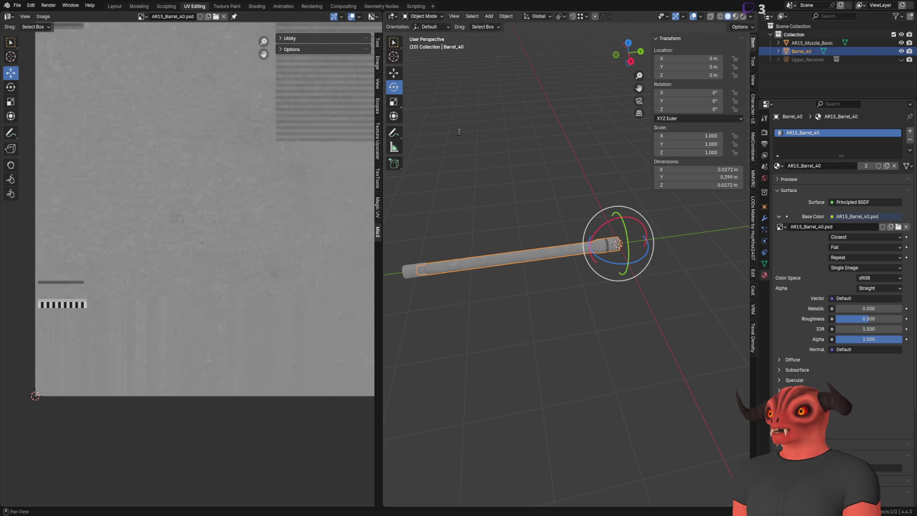
pyautogui.click(430, 237)
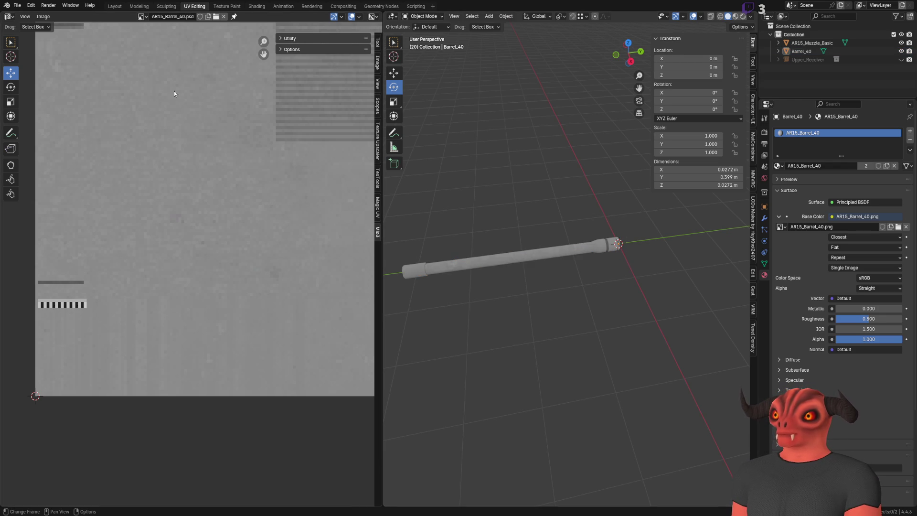
pyautogui.click(17, 5)
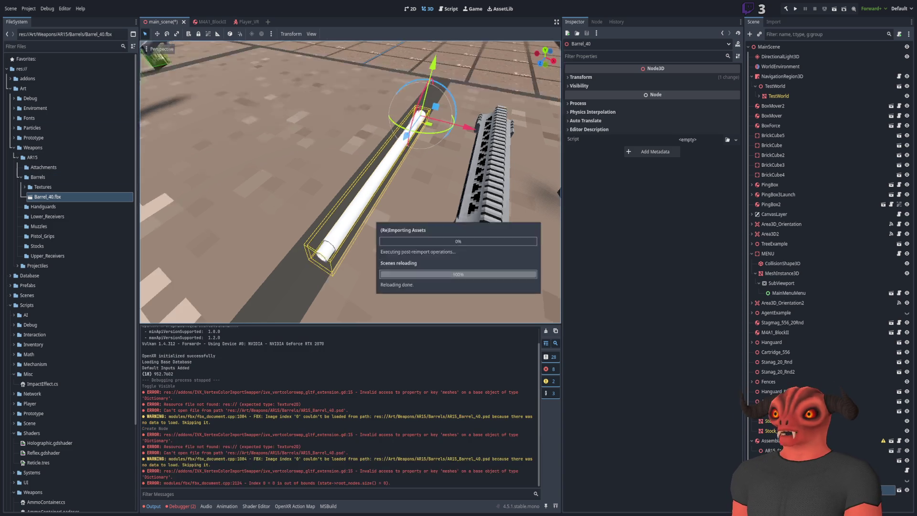
# Delete the old white Barrel_40 node from the main scene.
pyautogui.press('w')
pyautogui.moveTo(313, 130); pyautogui.dragTo(313, 80, button='right')
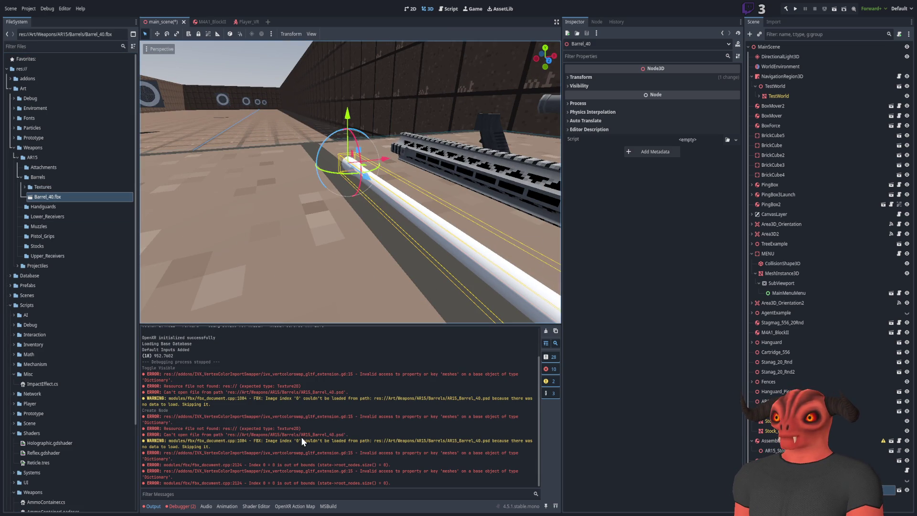
pyautogui.click(371, 248)
pyautogui.click(459, 237)
pyautogui.press('Delete')
# Drag the reimported Barrel_40.fbx from the FileSystem dock into the scene beside the rail and stock.
pyautogui.click(47, 187)
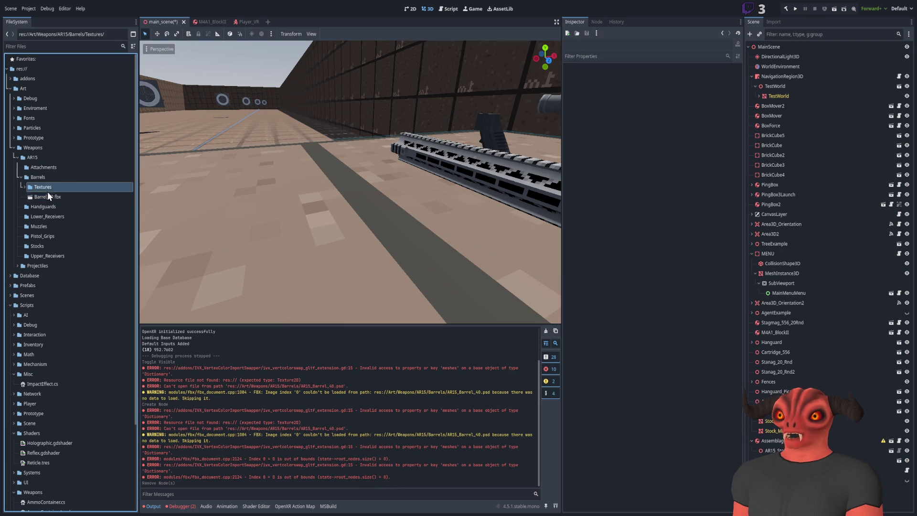
pyautogui.moveTo(43, 199); pyautogui.dragTo(341, 169)
pyautogui.moveTo(342, 169)
pyautogui.mouseDown(button='right')
pyautogui.moveTo(308, 186)
pyautogui.moveTo(134, 199)
pyautogui.mouseUp(button='right')
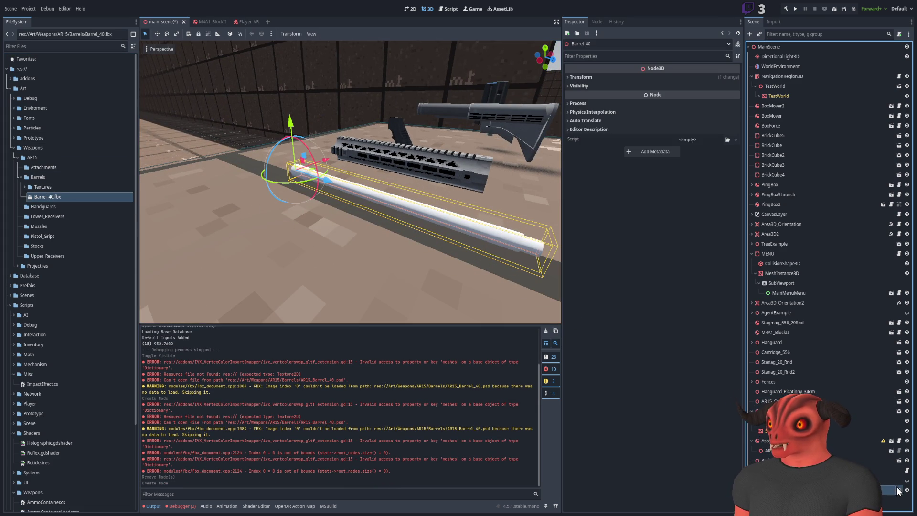
# Open Barrel_40.fbx as its own scene and inspect the mesh node's Mesh properties, dismissing the warning.
pyautogui.doubleClick(450, 278)
pyautogui.click(773, 57)
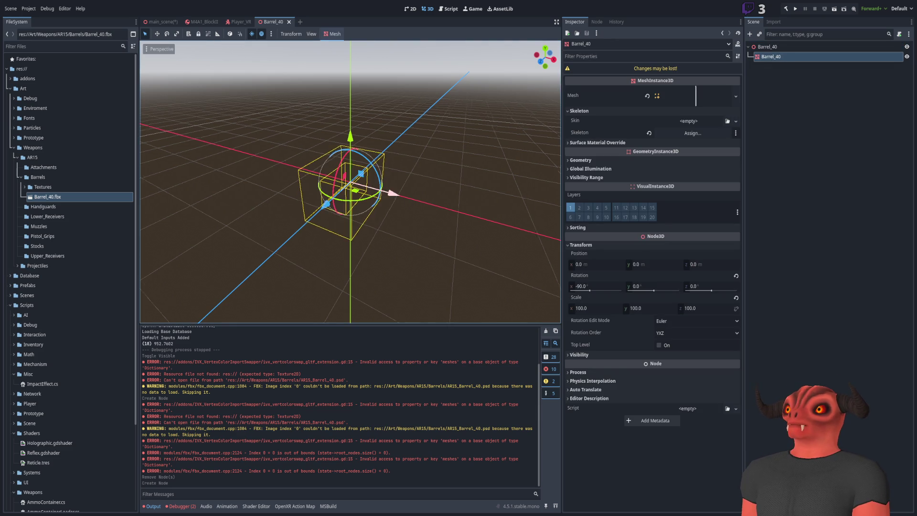
pyautogui.moveTo(352, 183); pyautogui.dragTo(430, 143, button='right')
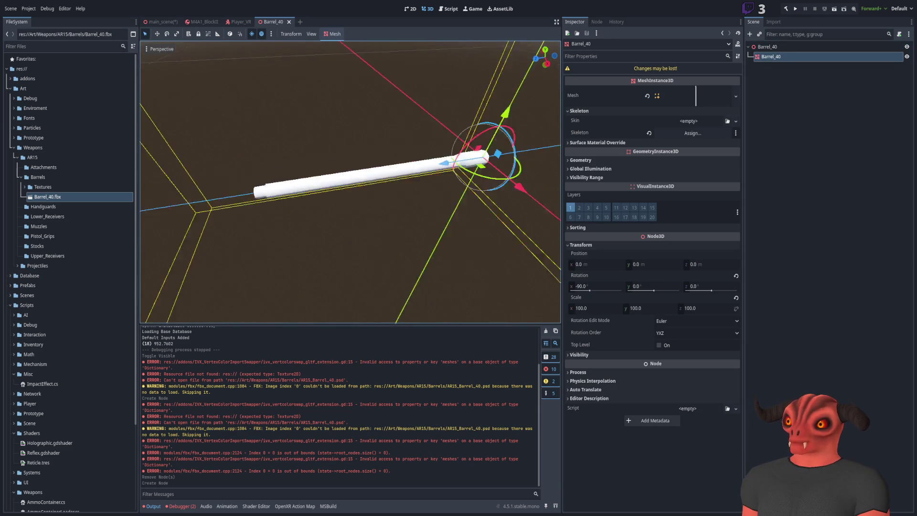
pyautogui.click(686, 70)
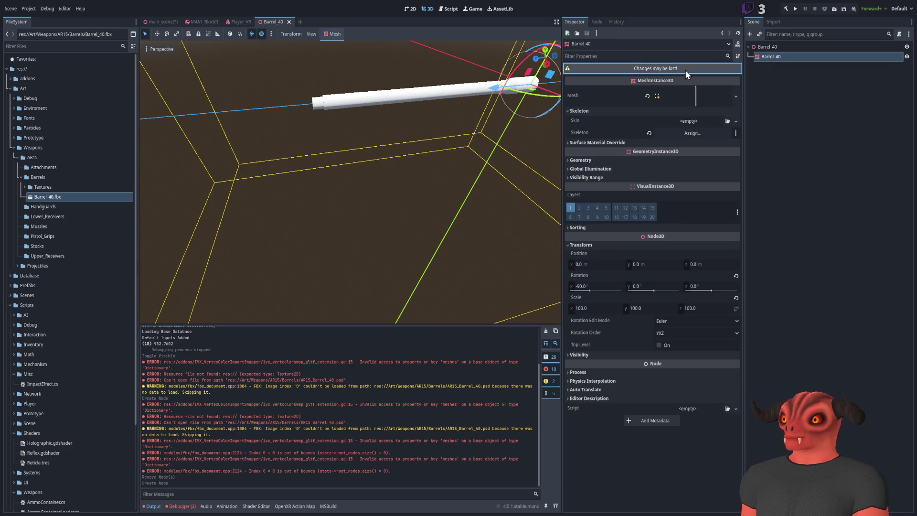
pyautogui.click(518, 268)
pyautogui.click(677, 95)
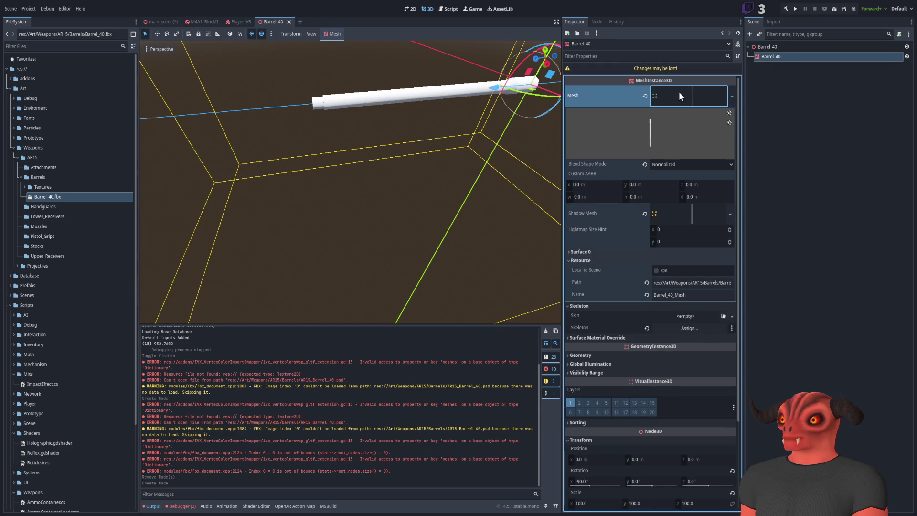
pyautogui.click(780, 64)
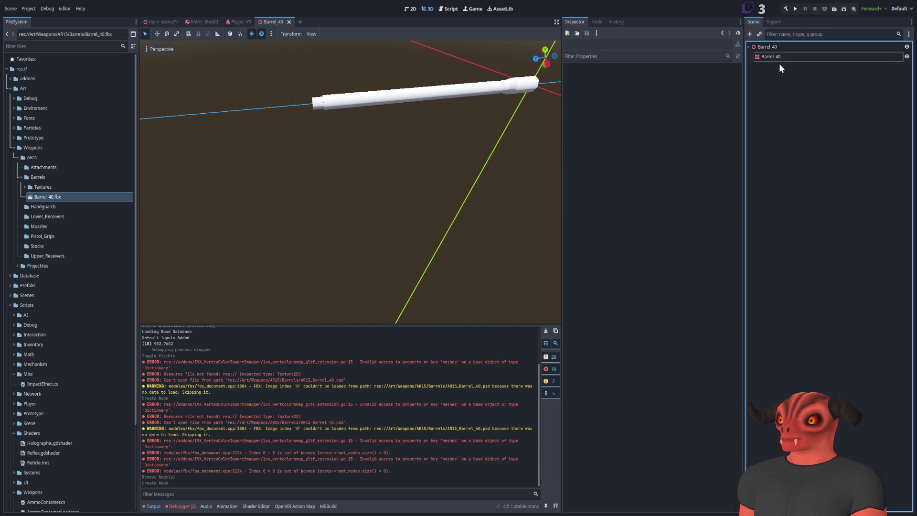
# Close the barrel scene, return to the main scene and switch over to Blender.
pyautogui.click(205, 22)
pyautogui.hotkey('ctrl', 'shift', 'Tab')
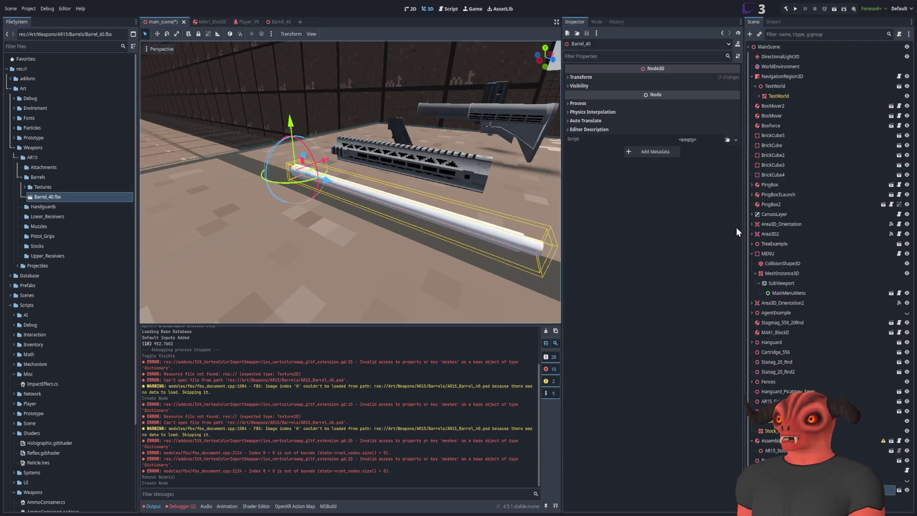
pyautogui.click(291, 23)
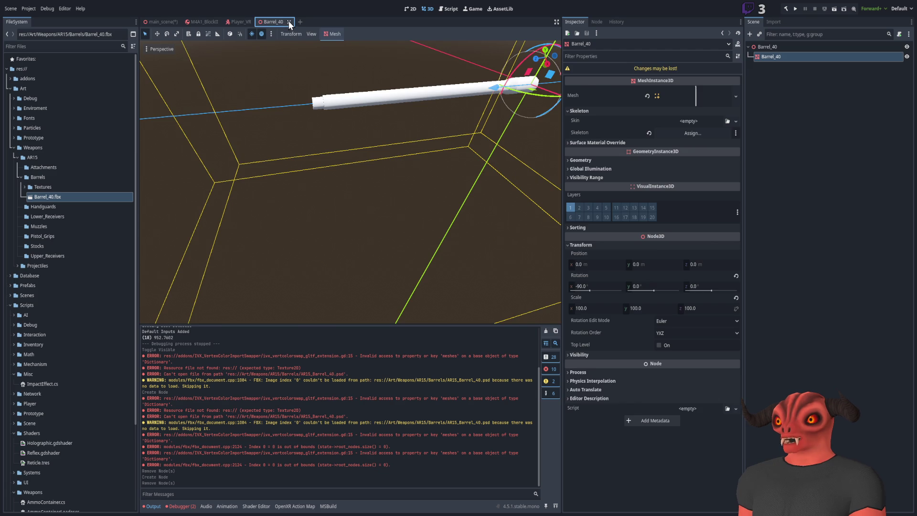
pyautogui.click(289, 21)
pyautogui.click(164, 22)
pyautogui.moveTo(359, 172); pyautogui.dragTo(403, 158, button='middle')
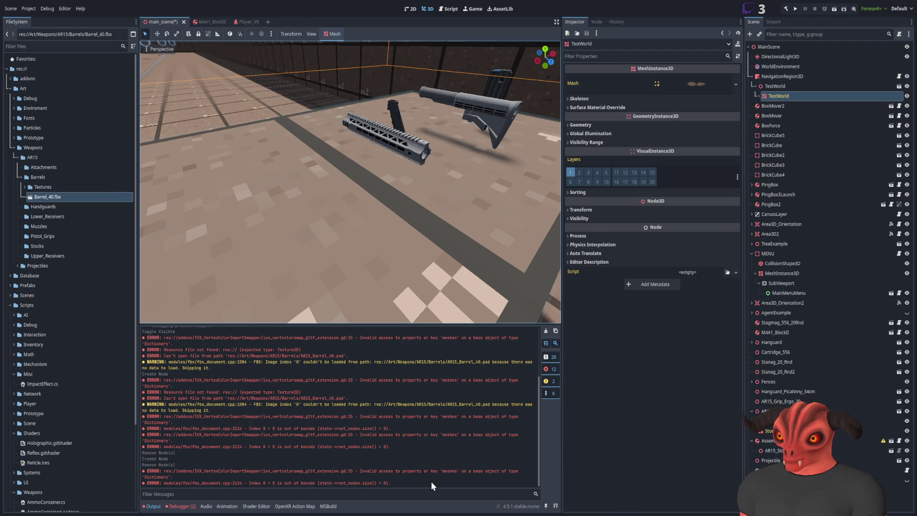
pyautogui.hotkey('alt', 'Tab')
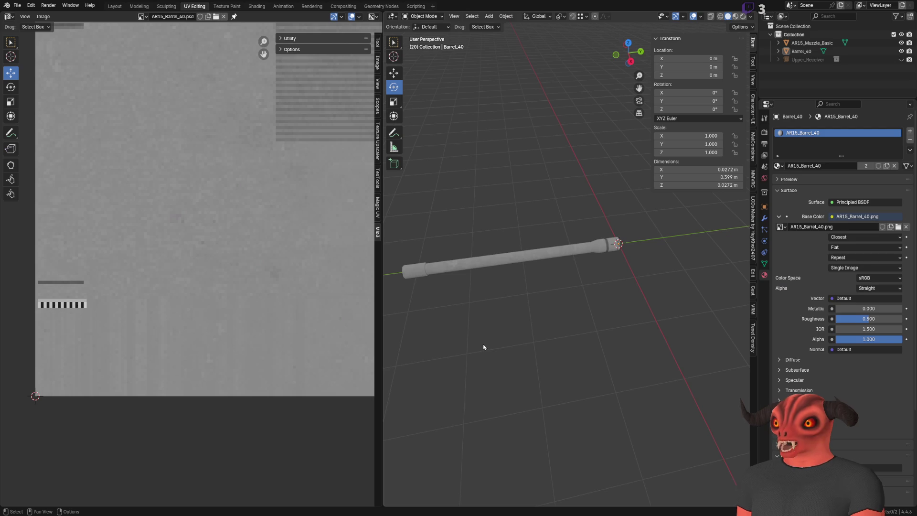
# Look over the PNG-textured barrel and bring up the File menu before returning to Godot.
pyautogui.click(17, 6)
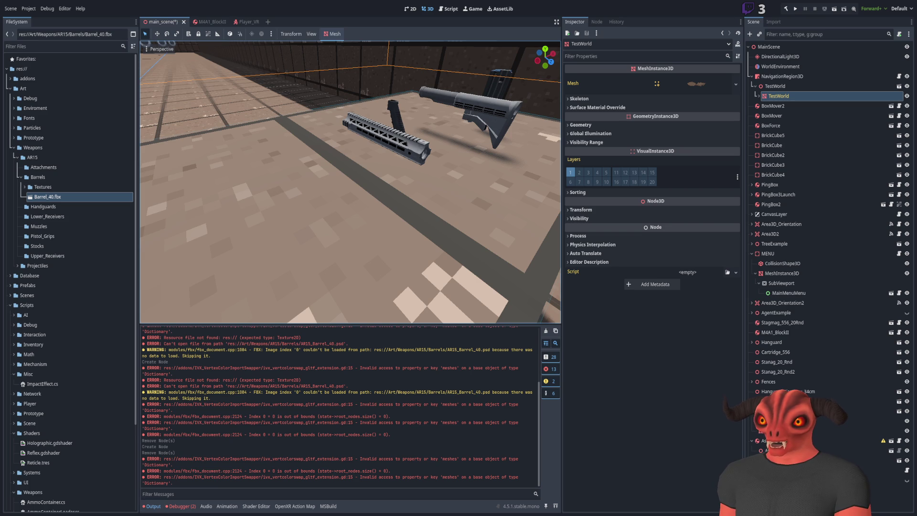
# Place Barrel_40.fbx into the main scene, undo the Create Node, then start placing it again.
pyautogui.moveTo(55, 193); pyautogui.dragTo(55, 196)
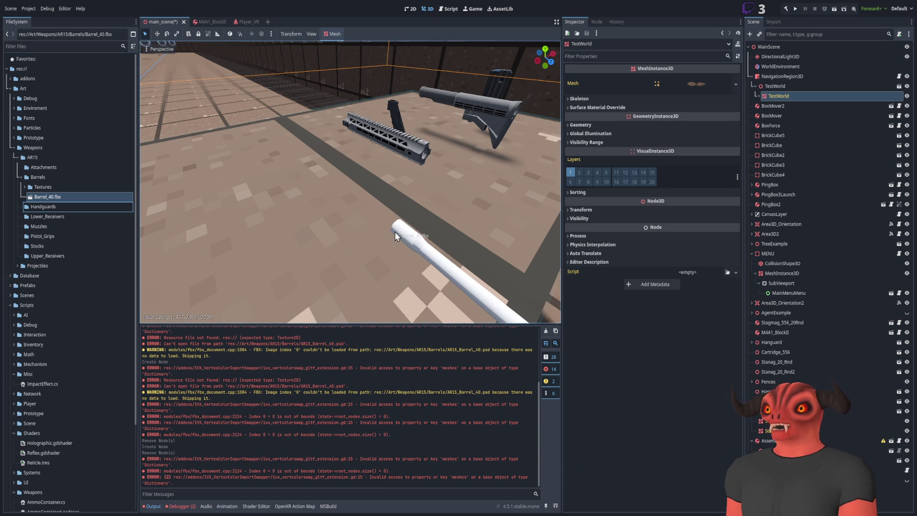
pyautogui.moveTo(47, 196); pyautogui.dragTo(452, 287)
pyautogui.moveTo(350, 182); pyautogui.dragTo(350, 182, button='right')
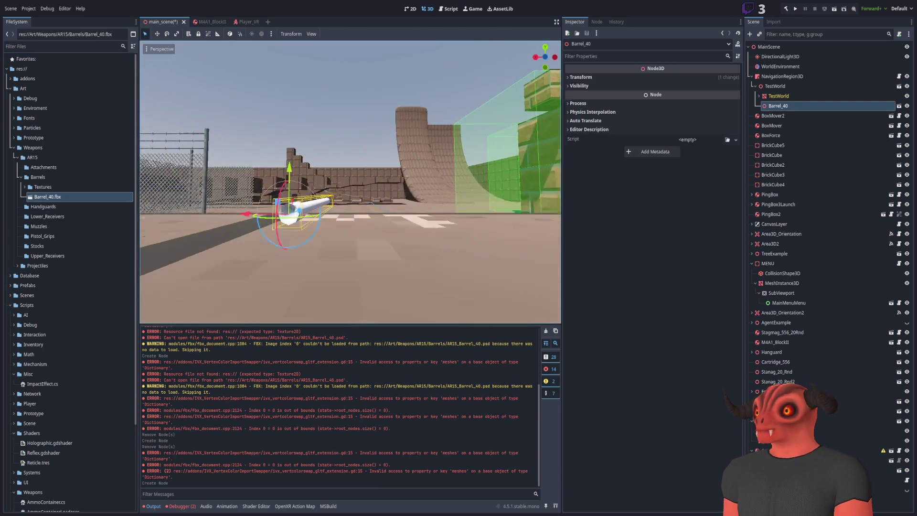
pyautogui.hotkey('ctrl', 'z')
pyautogui.moveTo(268, 245); pyautogui.dragTo(268, 244, button='right')
pyautogui.click(48, 197)
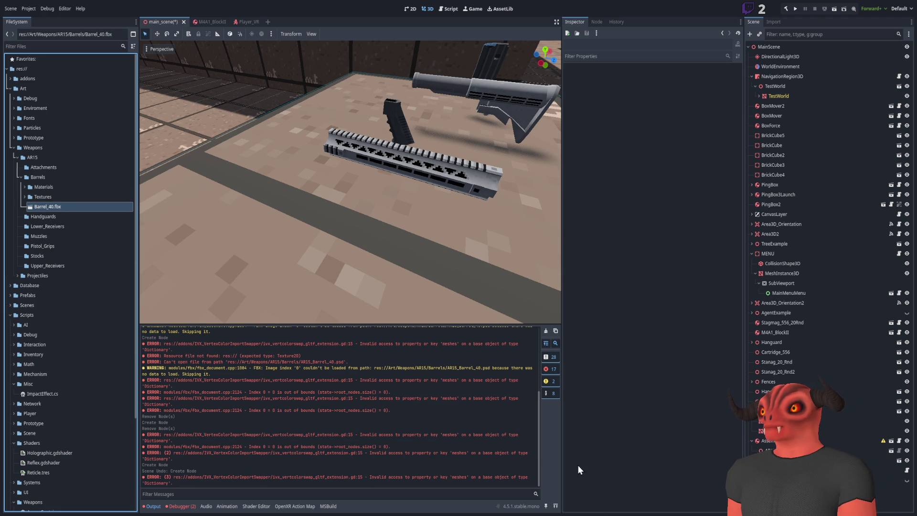
pyautogui.moveTo(79, 206)
pyautogui.mouseDown()
pyautogui.moveTo(343, 238)
pyautogui.moveTo(257, 188)
pyautogui.mouseUp()
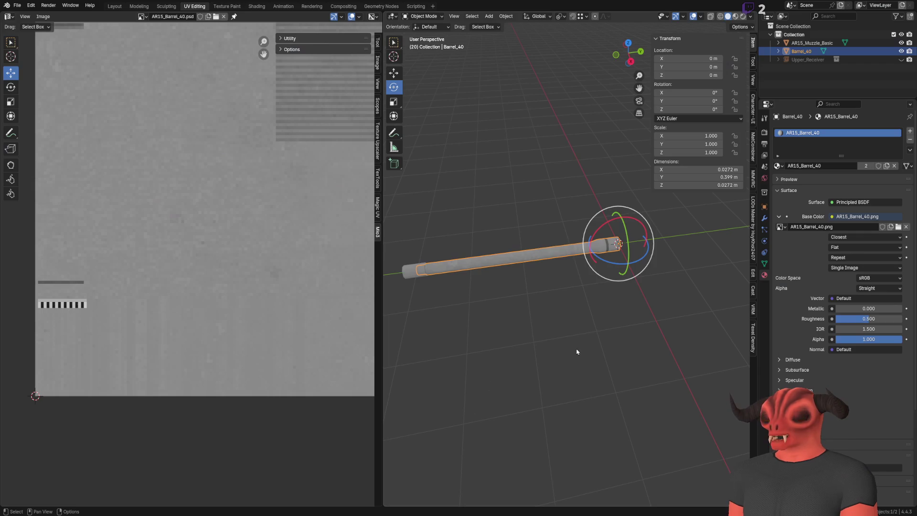
# Inspect the barrel mesh's Object Data: UV Maps, Attributes and Remesh settings.
pyautogui.click(573, 356)
pyautogui.click(562, 249)
pyautogui.click(764, 264)
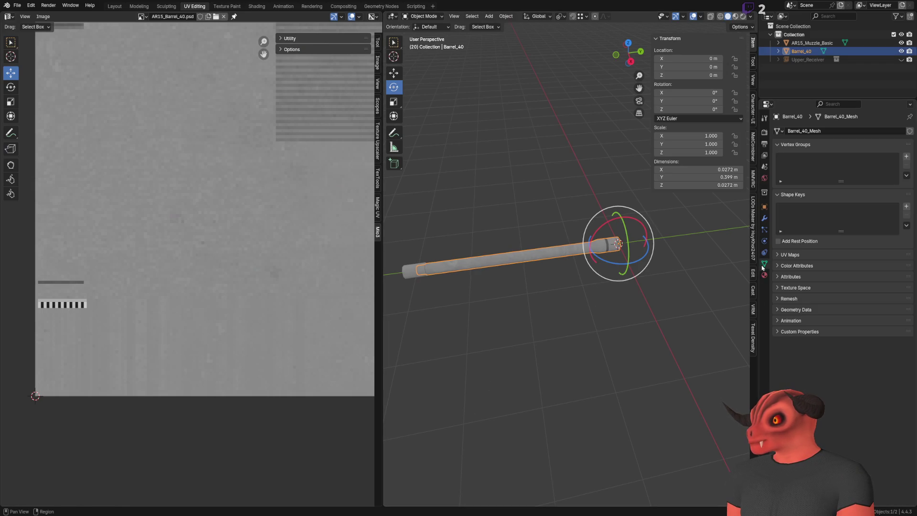
pyautogui.click(791, 254)
pyautogui.click(796, 307)
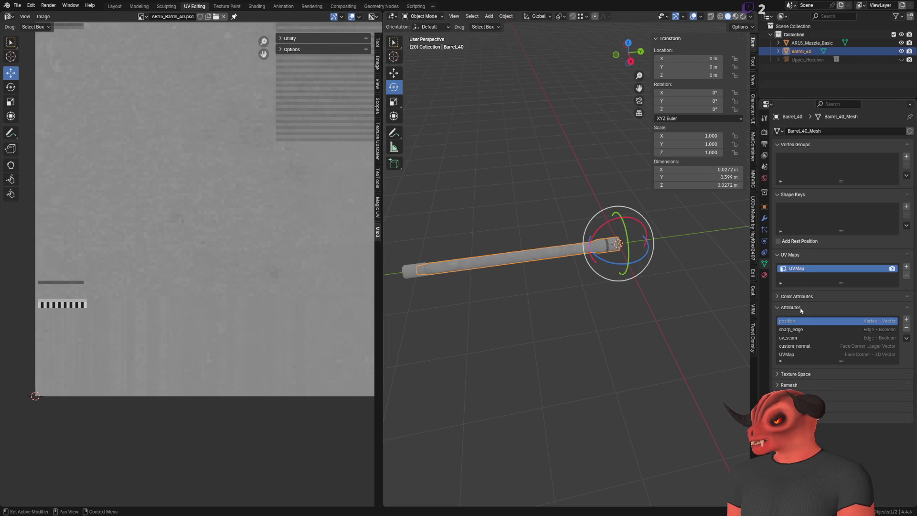
pyautogui.click(802, 310)
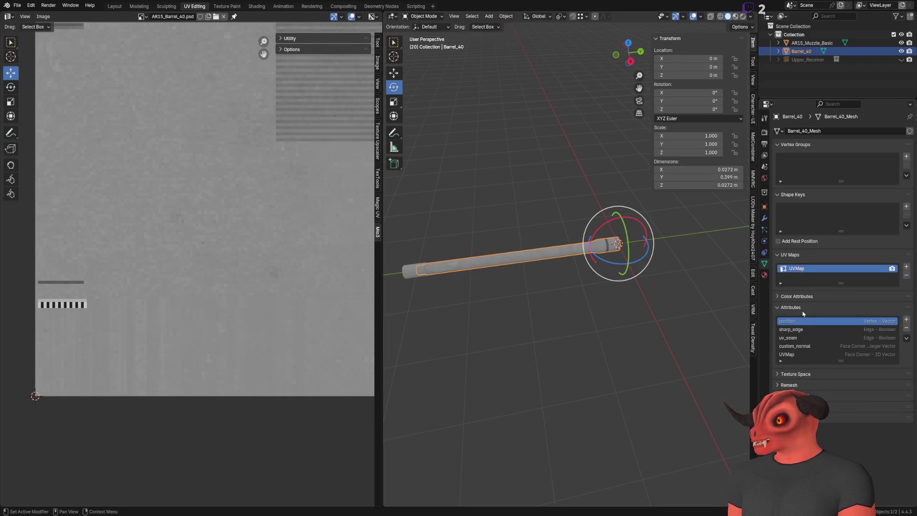
pyautogui.click(804, 332)
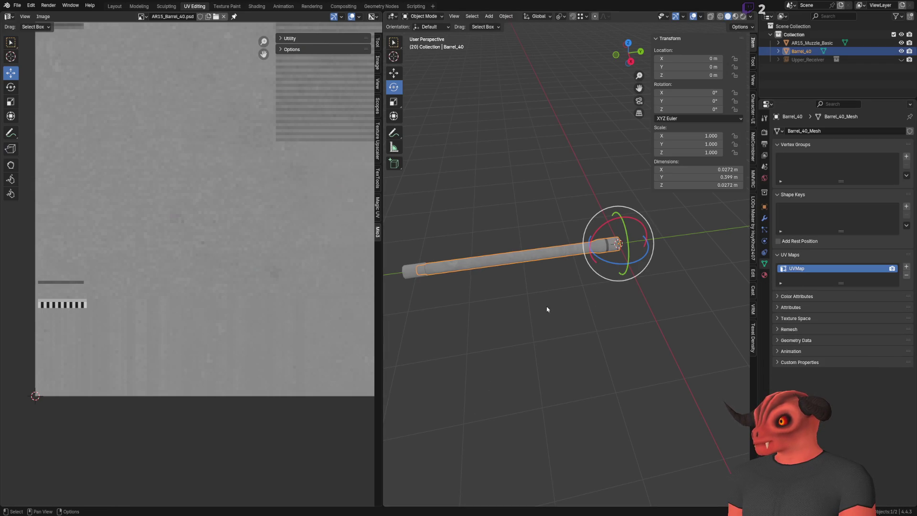
pyautogui.scroll(2, 547, 307)
pyautogui.scroll(2, 564, 250)
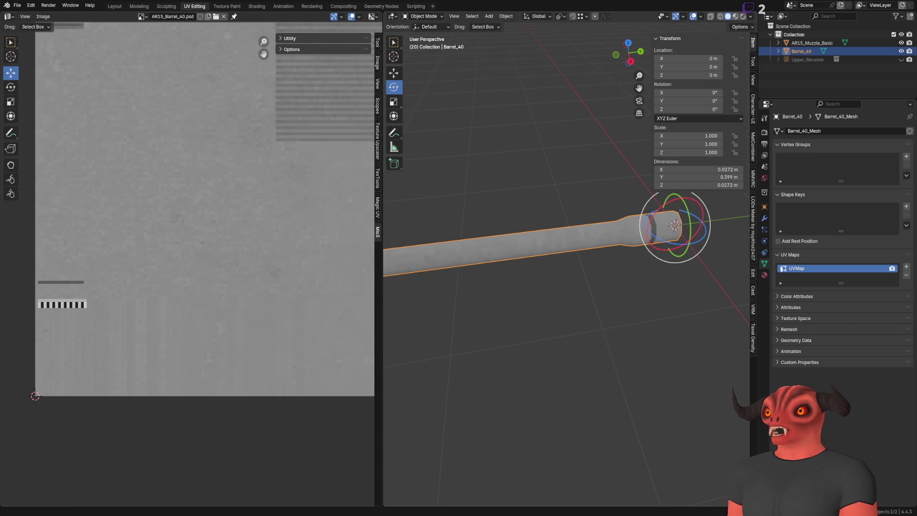
# Bring up the export format choices for the barrel, then switch over to Godot.
pyautogui.click(17, 6)
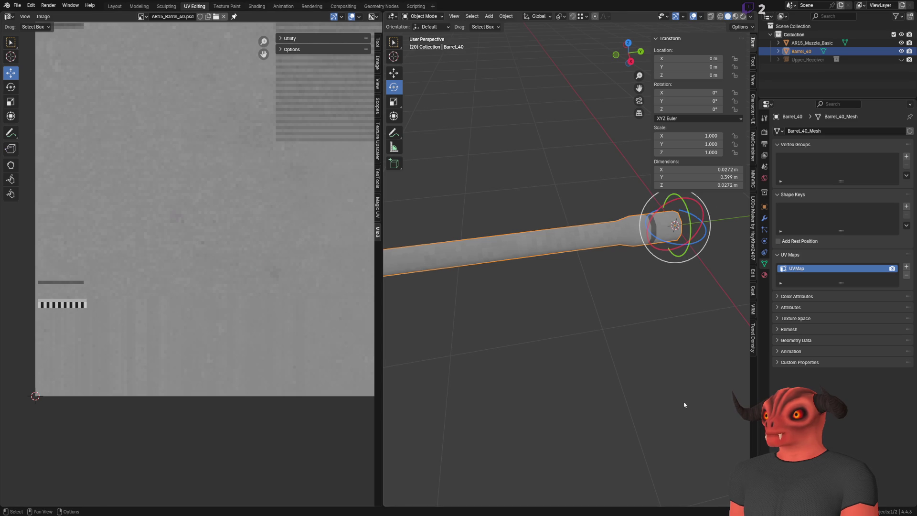
pyautogui.hotkey('alt', 'Tab')
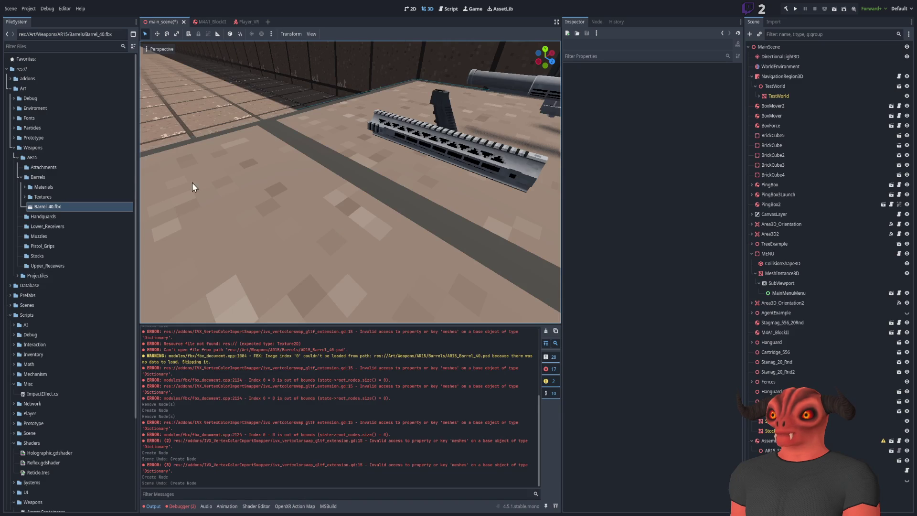
# Export the barrel model from Blender so Barrel_40.glb and its PNG appear in Godot's Barrels folder.
pyautogui.click(47, 206)
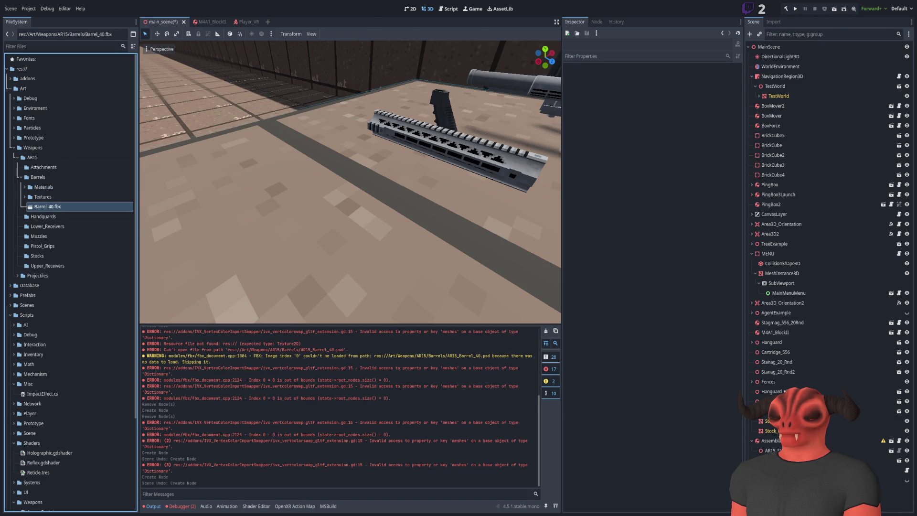
pyautogui.hotkey('alt', 'Tab')
pyautogui.click(16, 5)
pyautogui.moveTo(30, 131)
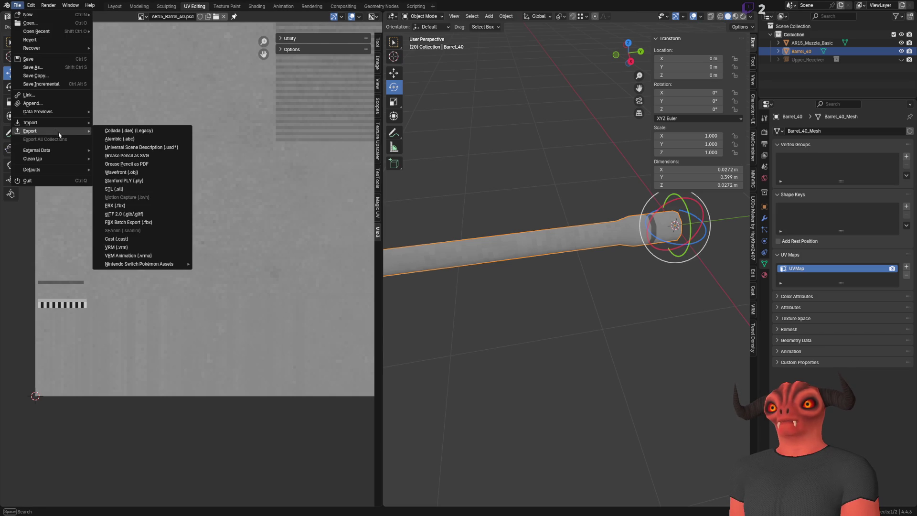
pyautogui.click(125, 206)
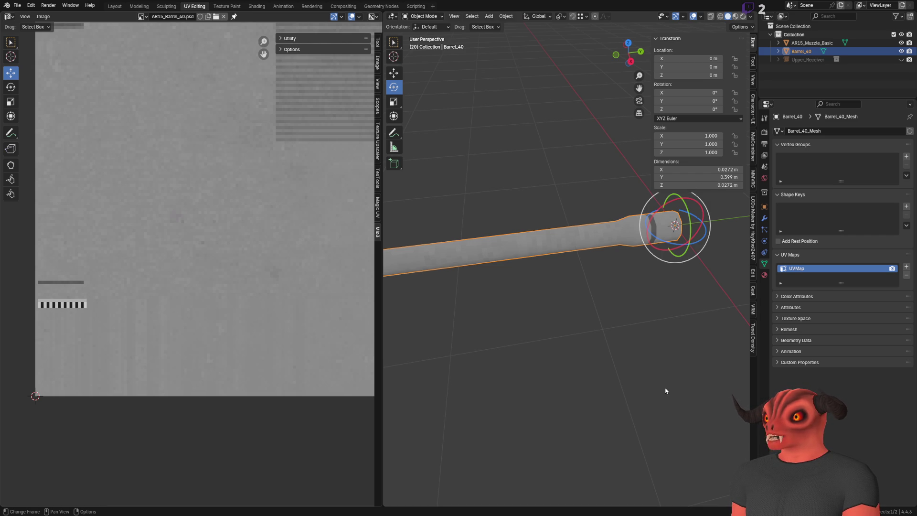
pyautogui.hotkey('alt', 'Tab')
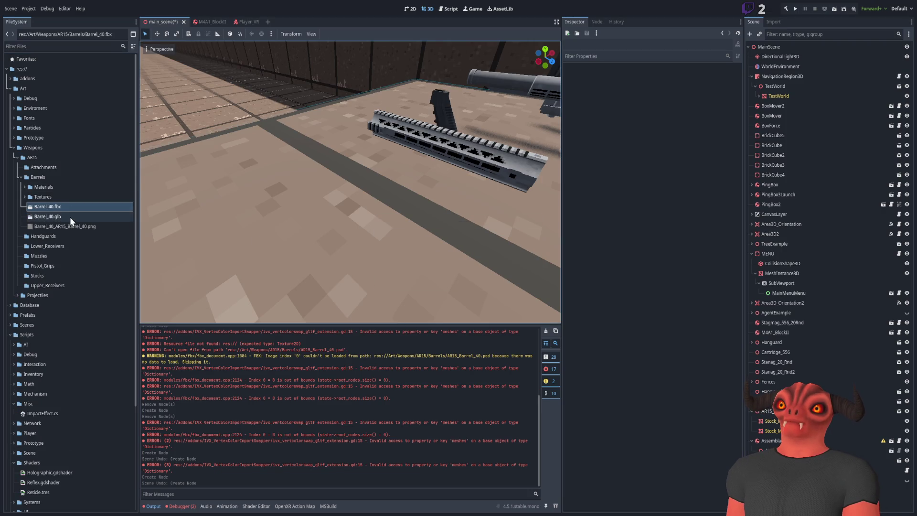
# Place a Barrel_40.glb instance in the scene and check the texture image, model file and Blender export options.
pyautogui.moveTo(70, 217); pyautogui.dragTo(297, 146)
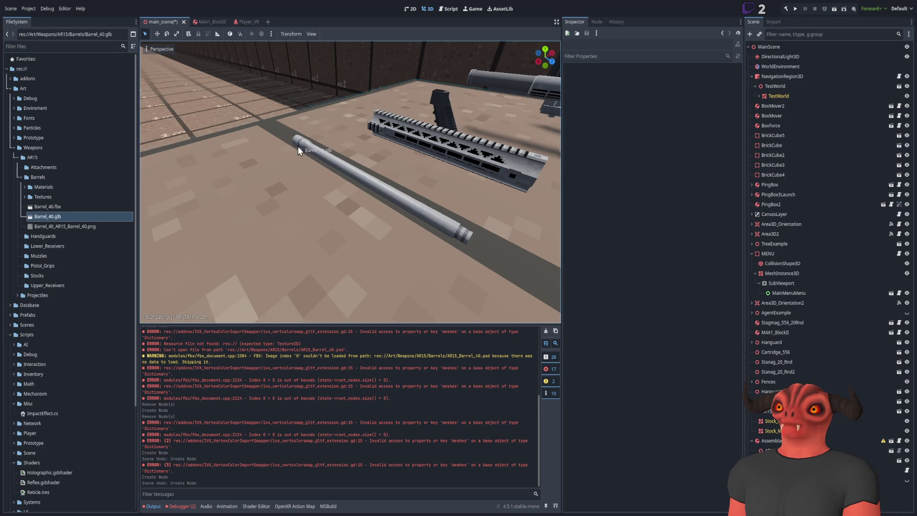
pyautogui.moveTo(298, 147); pyautogui.dragTo(337, 197, button='right')
pyautogui.click(86, 226)
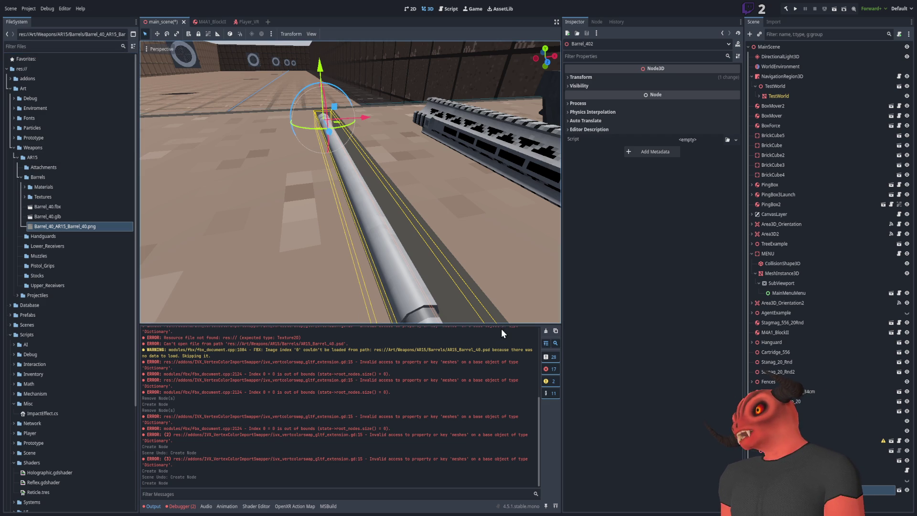
pyautogui.moveTo(305, 269)
pyautogui.mouseDown(button='middle')
pyautogui.moveTo(358, 285)
pyautogui.moveTo(315, 257)
pyautogui.moveTo(366, 296)
pyautogui.mouseUp(button='middle')
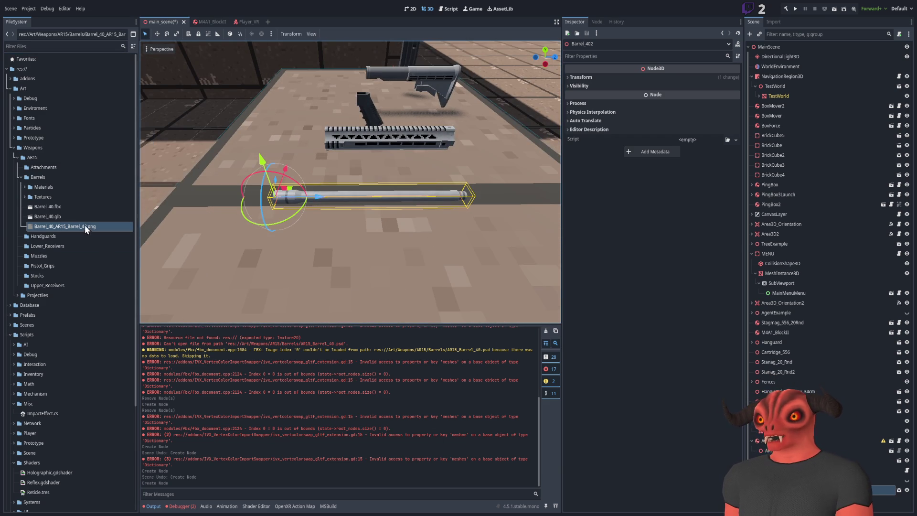
pyautogui.click(80, 212)
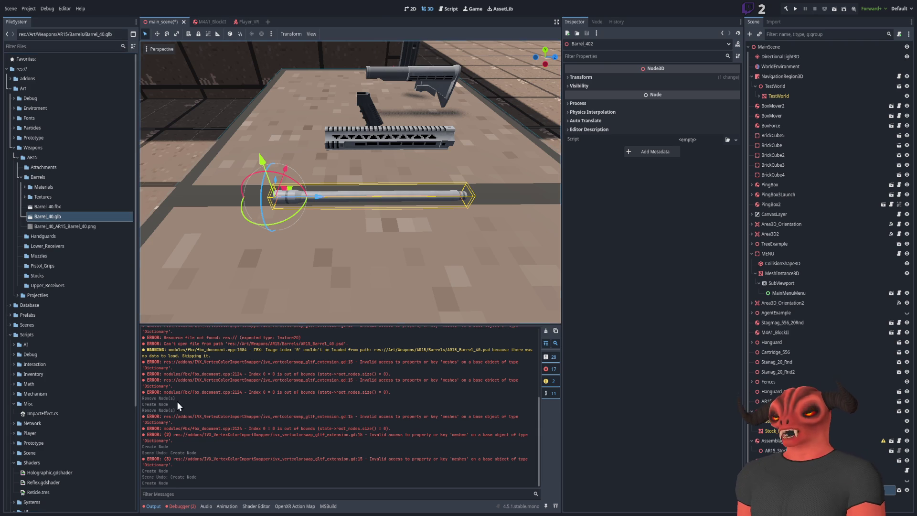
pyautogui.hotkey('alt', 'Tab')
pyautogui.click(16, 4)
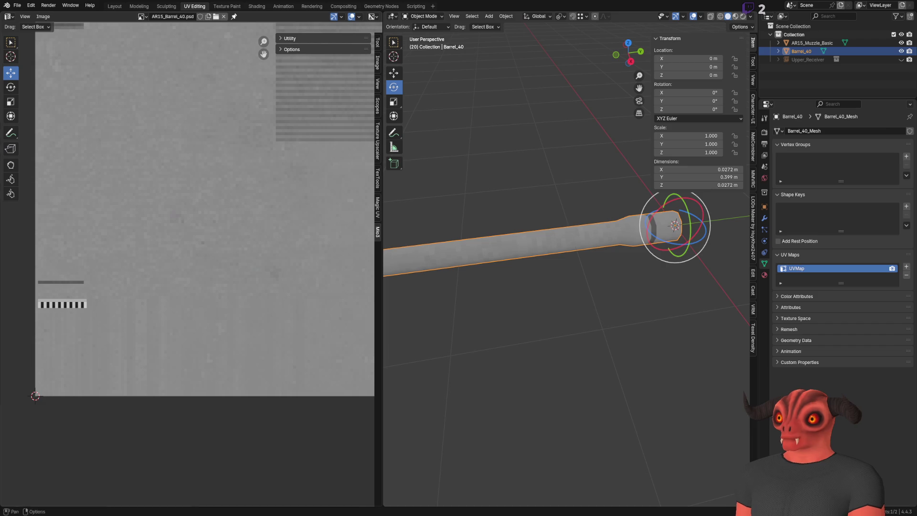
pyautogui.hotkey('alt', 'Tab')
# Reveal the AR15_Barrel_40.tres material under the Materials folder and look over the placed grey barrel.
pyautogui.moveTo(326, 248); pyautogui.dragTo(215, 244, button='middle')
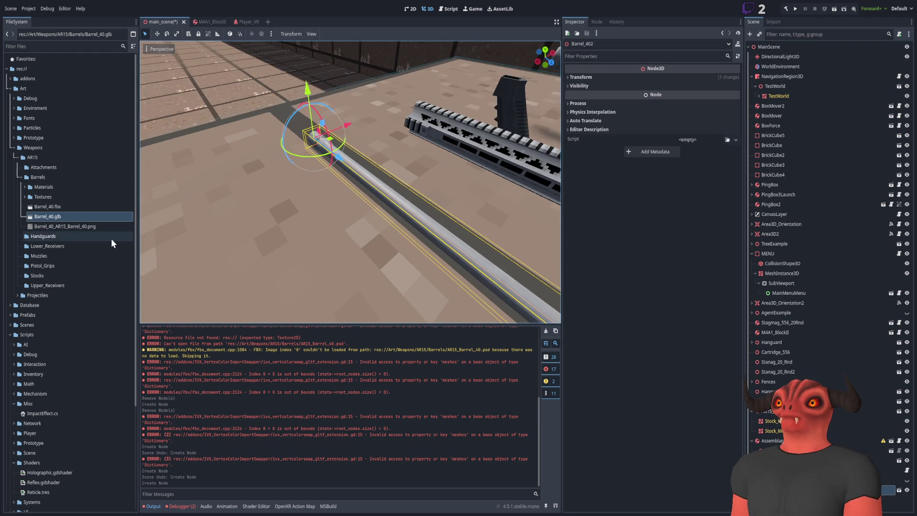
pyautogui.click(87, 226)
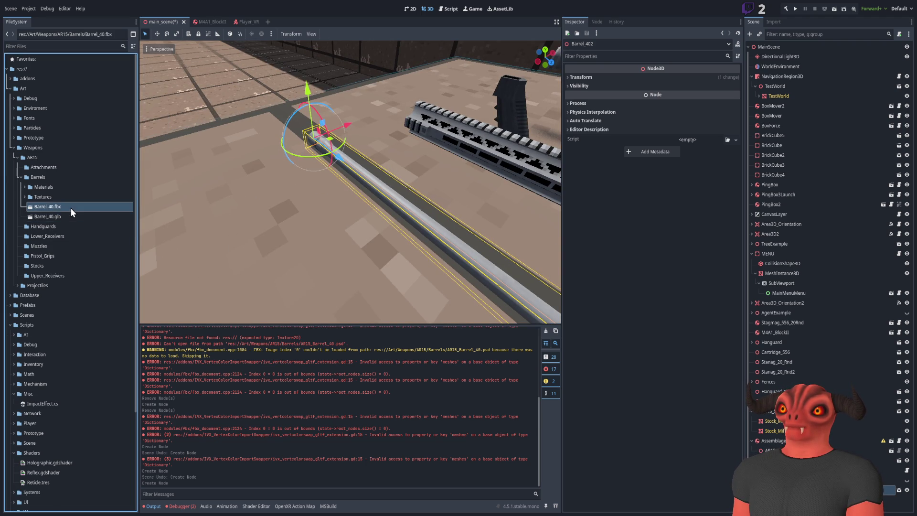
pyautogui.doubleClick(67, 188)
pyautogui.click(67, 195)
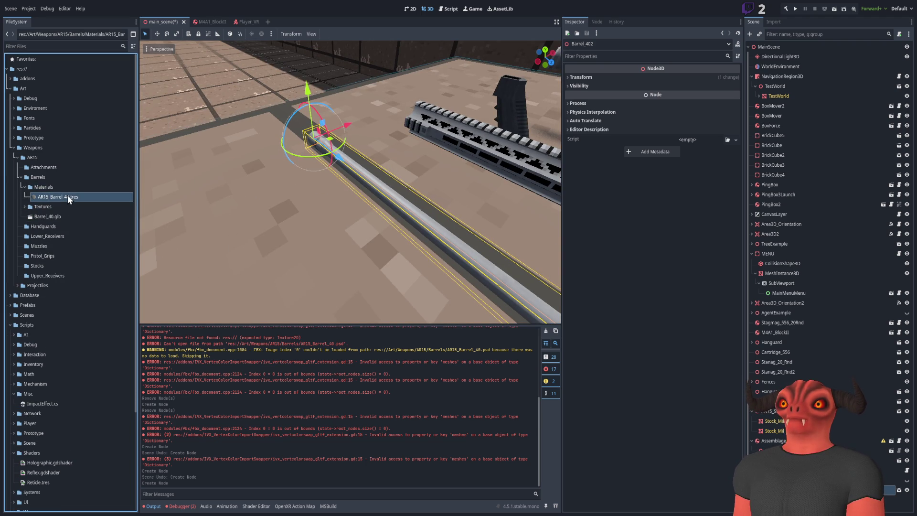
pyautogui.moveTo(352, 186); pyautogui.dragTo(301, 179, button='middle')
pyautogui.moveTo(352, 182)
pyautogui.mouseDown(button='right')
pyautogui.moveTo(368, 165)
pyautogui.moveTo(345, 186)
pyautogui.moveTo(322, 176)
pyautogui.moveTo(308, 182)
pyautogui.moveTo(309, 172)
pyautogui.moveTo(315, 165)
pyautogui.moveTo(352, 186)
pyautogui.mouseUp(button='right')
pyautogui.click(481, 205)
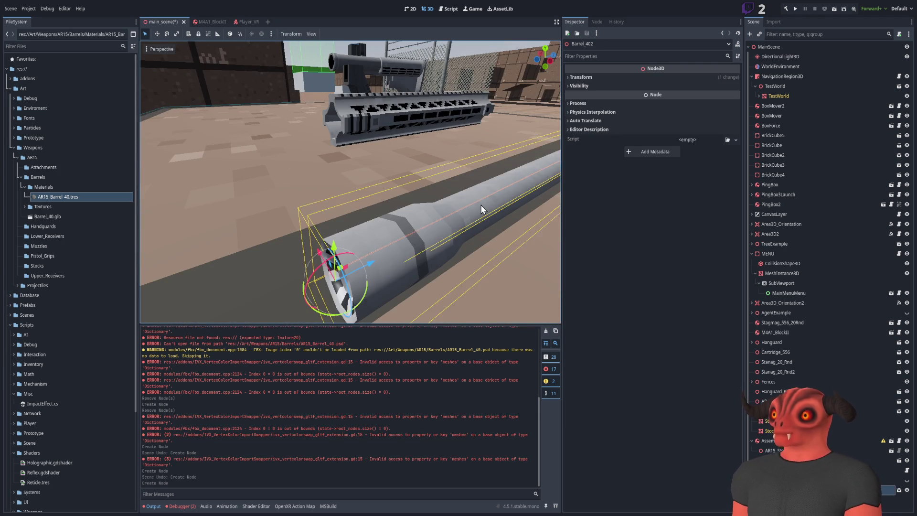
pyautogui.moveTo(481, 205); pyautogui.dragTo(376, 201, button='middle')
# Open AR15_Barrel_40.tres, expand Metallic and try specular values, undoing each change.
pyautogui.doubleClick(47, 196)
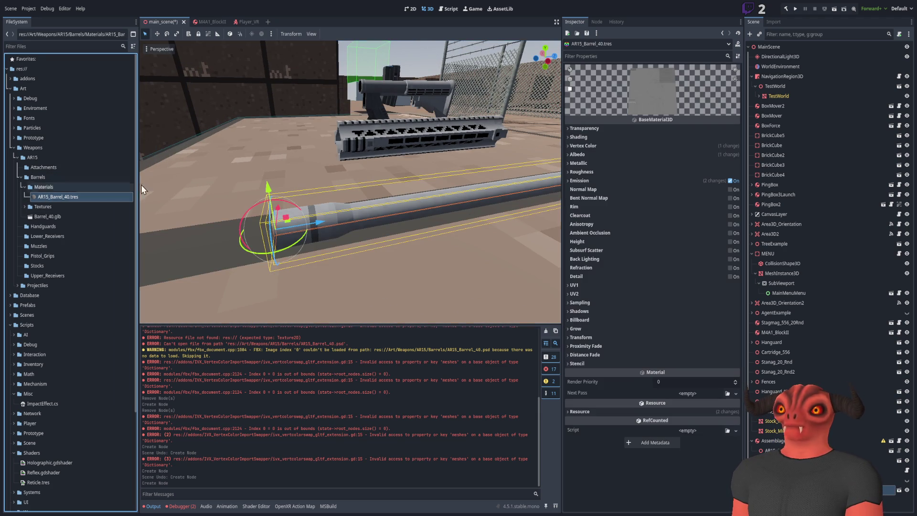
pyautogui.click(595, 162)
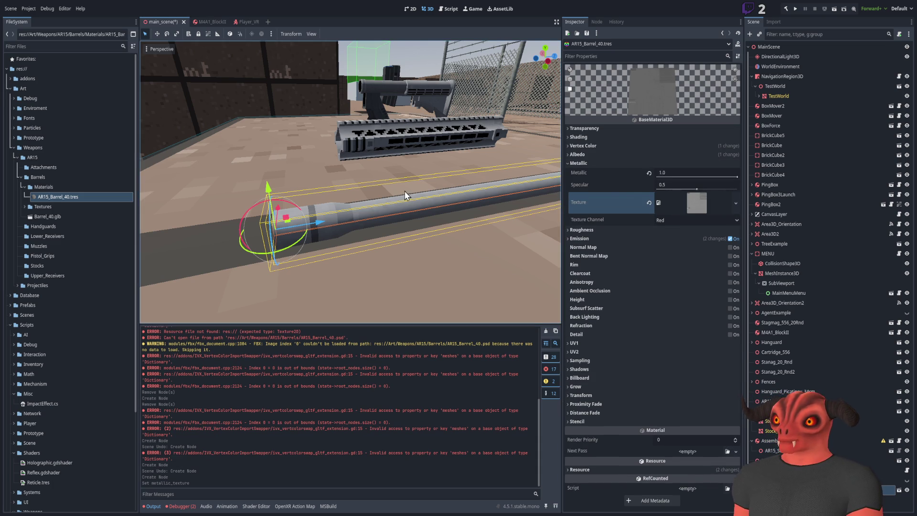
pyautogui.moveTo(351, 182); pyautogui.dragTo(350, 182, button='right')
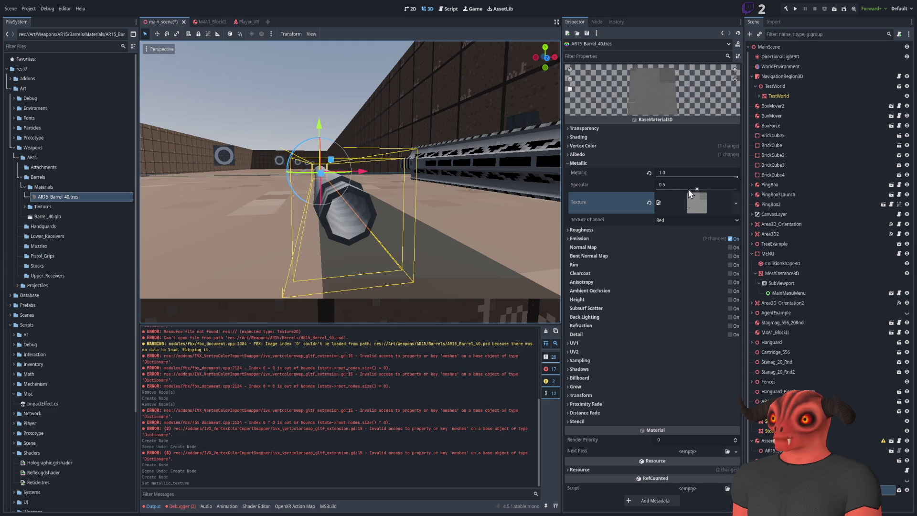
pyautogui.moveTo(698, 191); pyautogui.dragTo(711, 194)
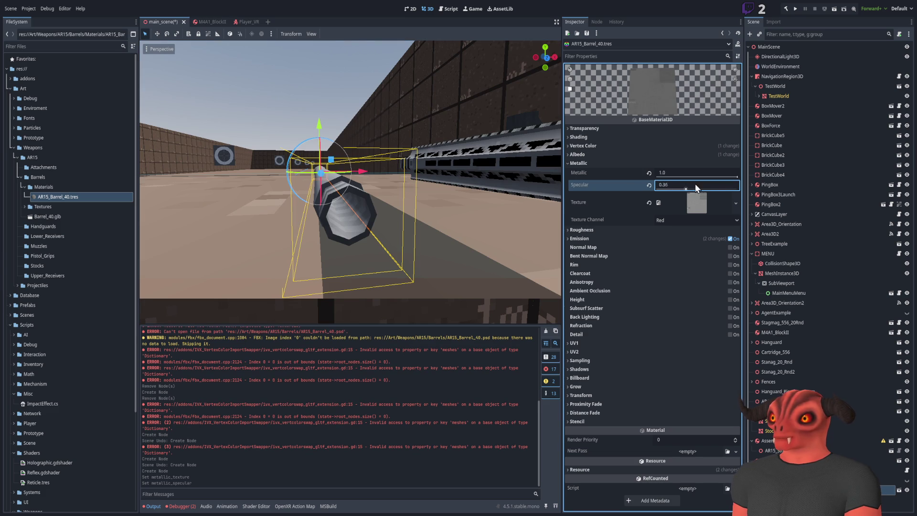
pyautogui.hotkey('ctrl', 'z')
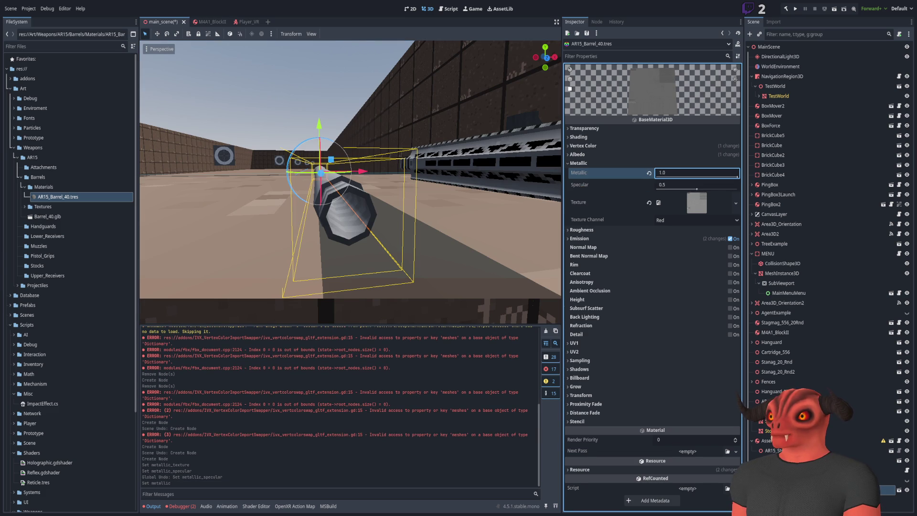
pyautogui.moveTo(350, 182); pyautogui.dragTo(386, 200, button='right')
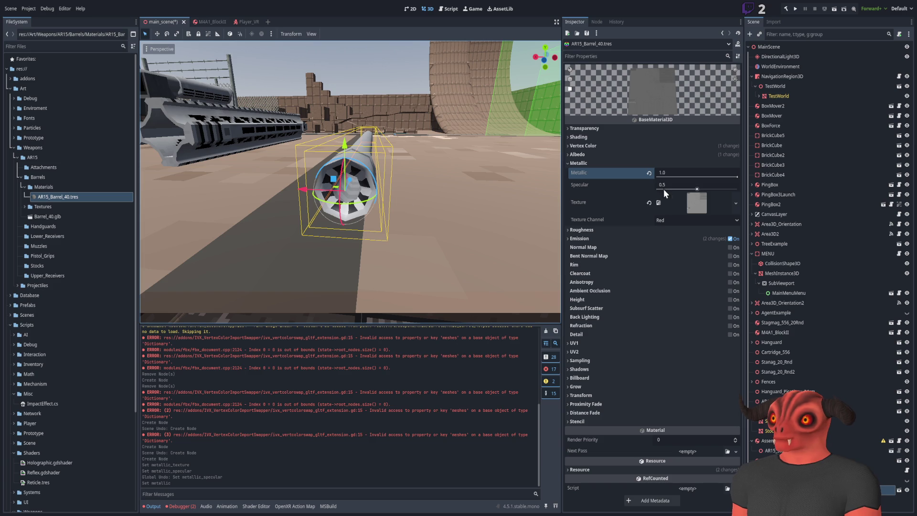
pyautogui.click(688, 187)
pyautogui.write('1')
pyautogui.press('Return')
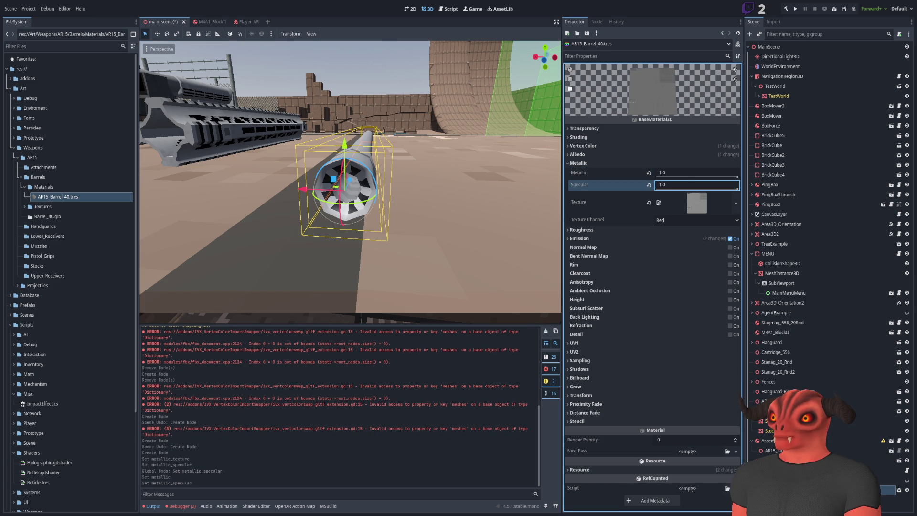
pyautogui.hotkey('ctrl', 'z')
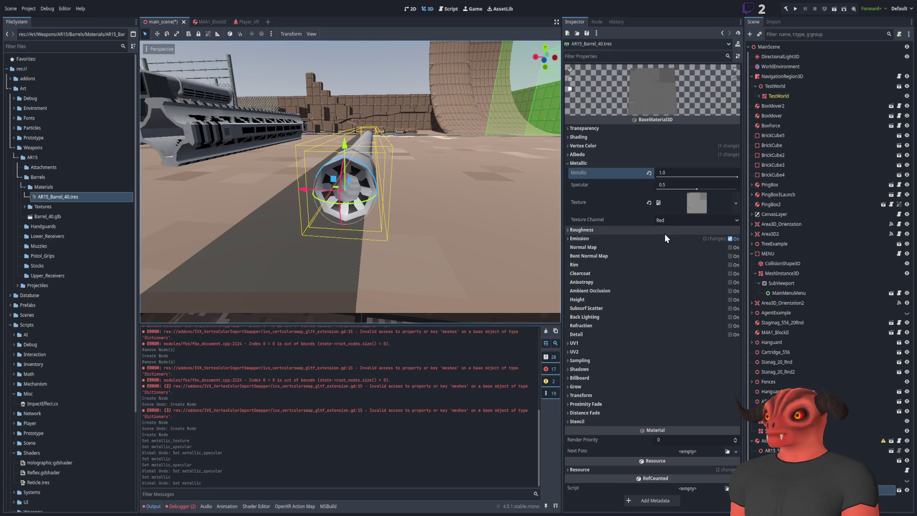
# Set the metallic Texture Channel to Gray and Specular to 0.3, then drop the material onto the placed barrel.
pyautogui.click(677, 222)
pyautogui.click(670, 271)
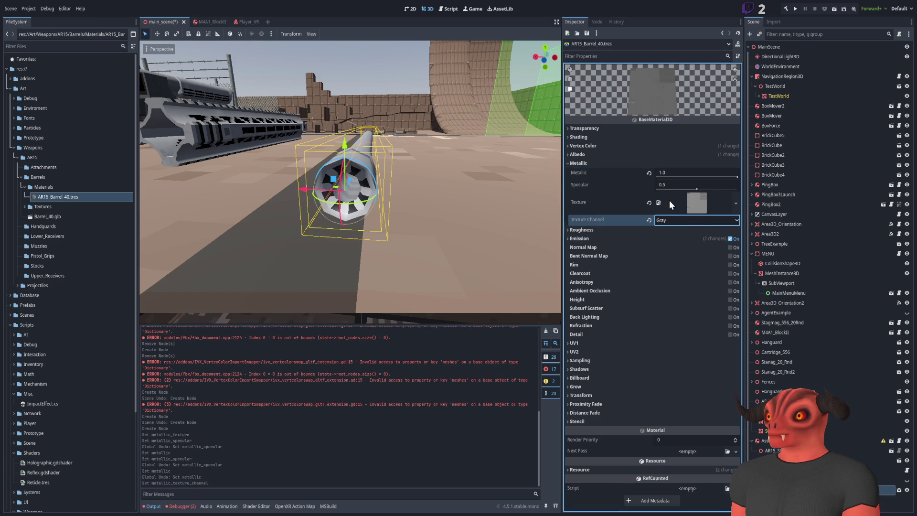
pyautogui.moveTo(704, 187)
pyautogui.mouseDown()
pyautogui.moveTo(739, 188)
pyautogui.moveTo(657, 188)
pyautogui.moveTo(738, 173)
pyautogui.mouseUp()
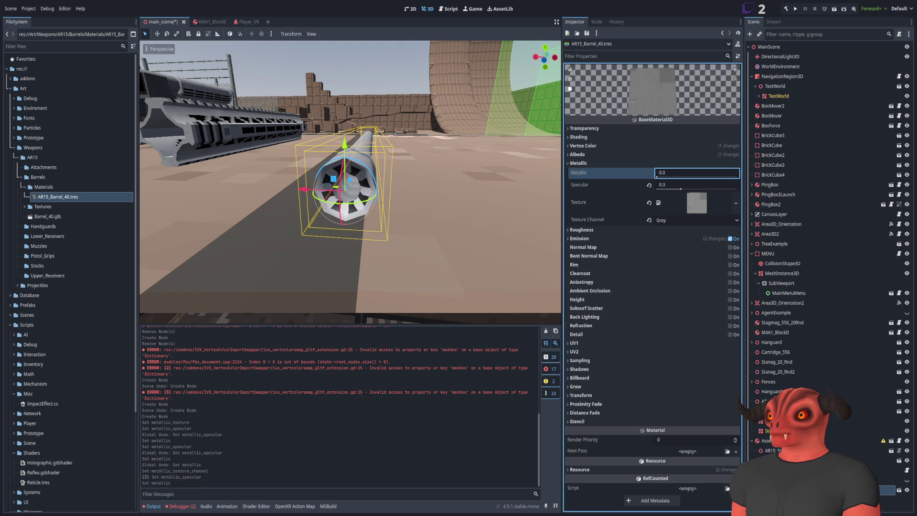
pyautogui.moveTo(96, 197)
pyautogui.mouseDown()
pyautogui.moveTo(339, 148)
pyautogui.moveTo(326, 157)
pyautogui.mouseUp()
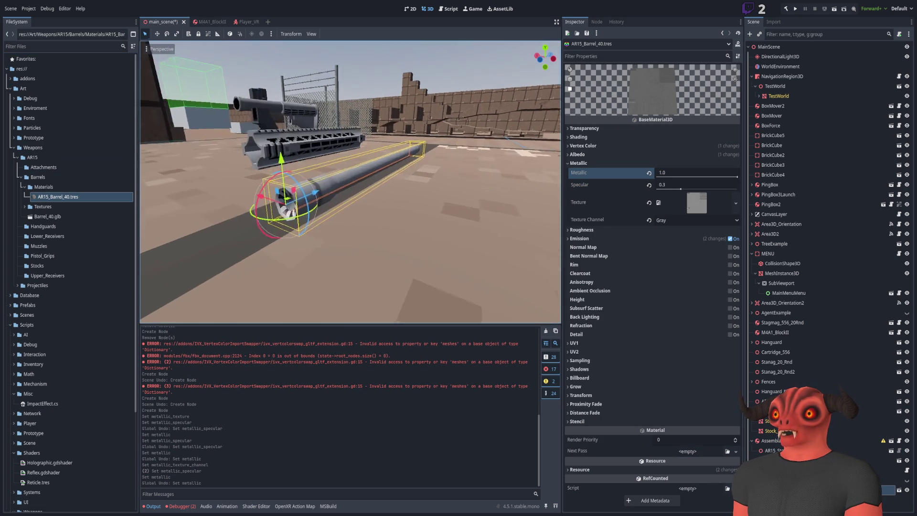
pyautogui.moveTo(326, 157); pyautogui.dragTo(613, 191, button='middle')
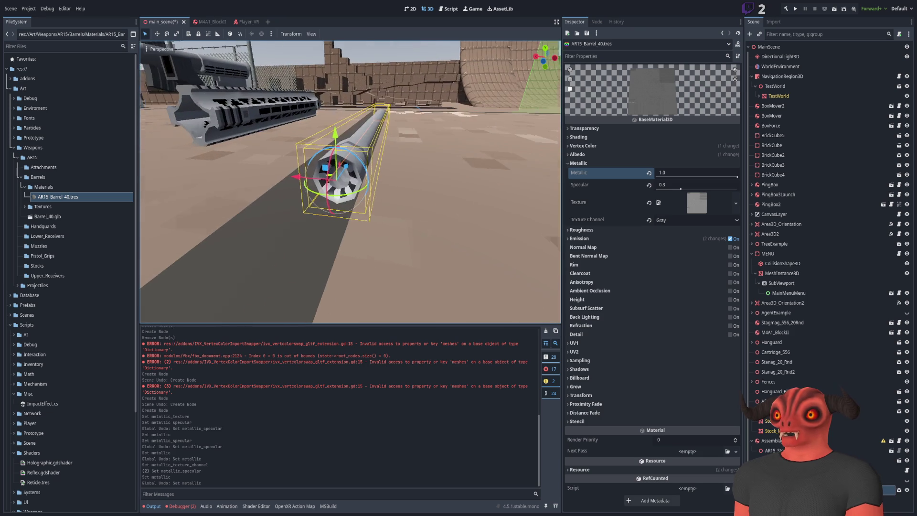
# Try a red Albedo colour on the barrel material and undo it back to white.
pyautogui.click(678, 185)
pyautogui.click(578, 155)
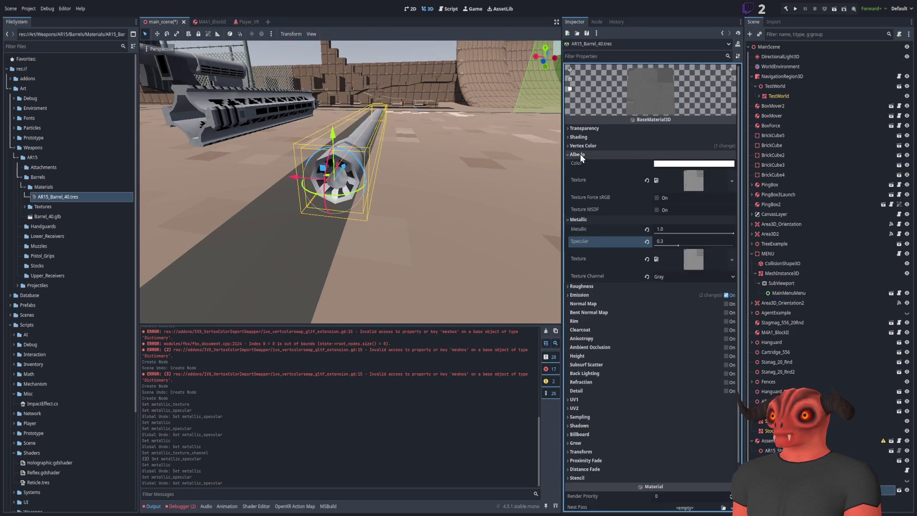
pyautogui.click(586, 219)
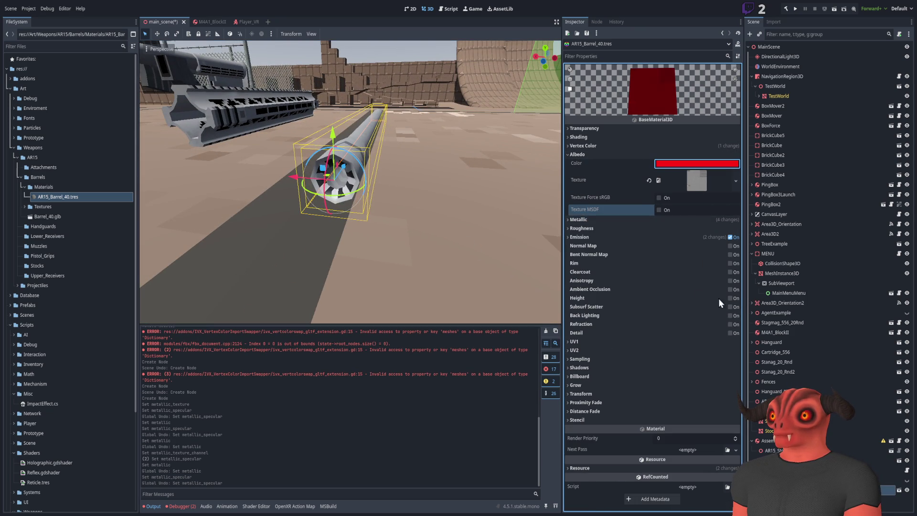
pyautogui.moveTo(502, 215); pyautogui.dragTo(359, 229, button='middle')
pyautogui.moveTo(452, 258); pyautogui.dragTo(453, 222, button='middle')
pyautogui.hotkey('ctrl', 'z')
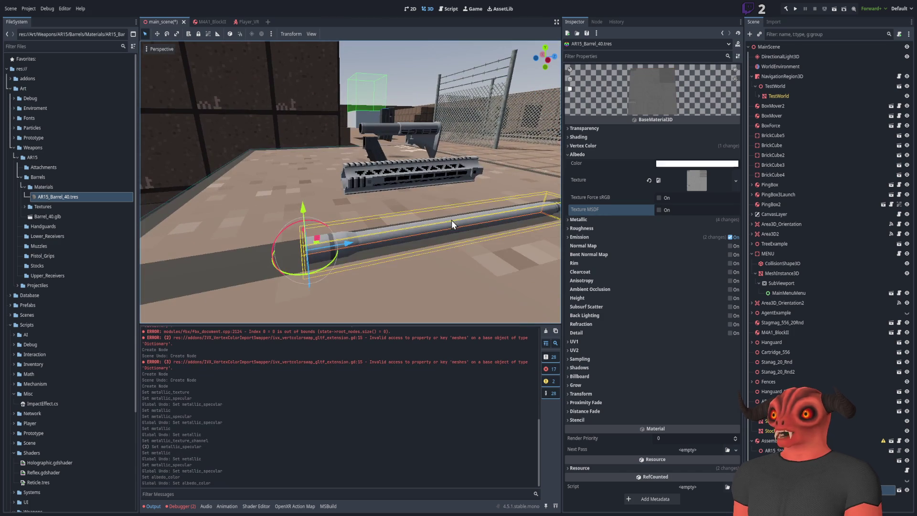
# Return to the Barrel_402 node's properties, peek at its transform and select Barrel_40.glb.
pyautogui.click(889, 490)
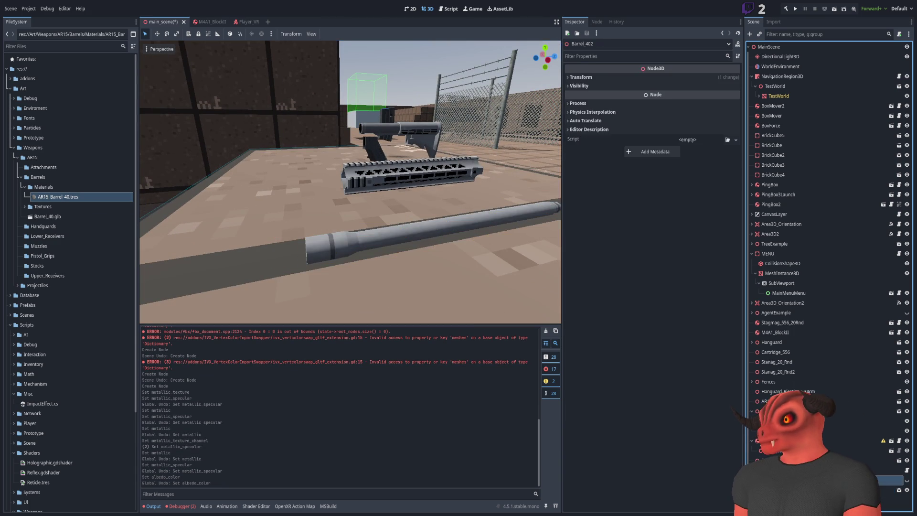
pyautogui.click(583, 76)
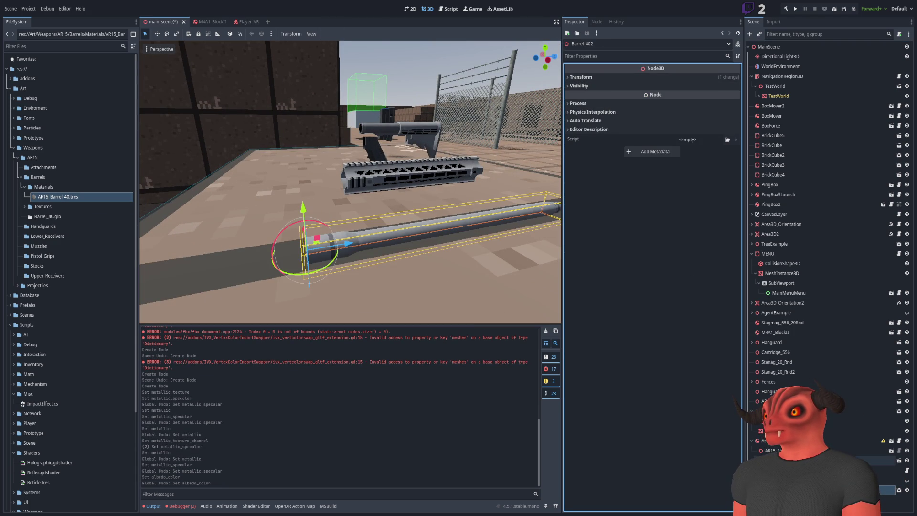
pyautogui.click(55, 214)
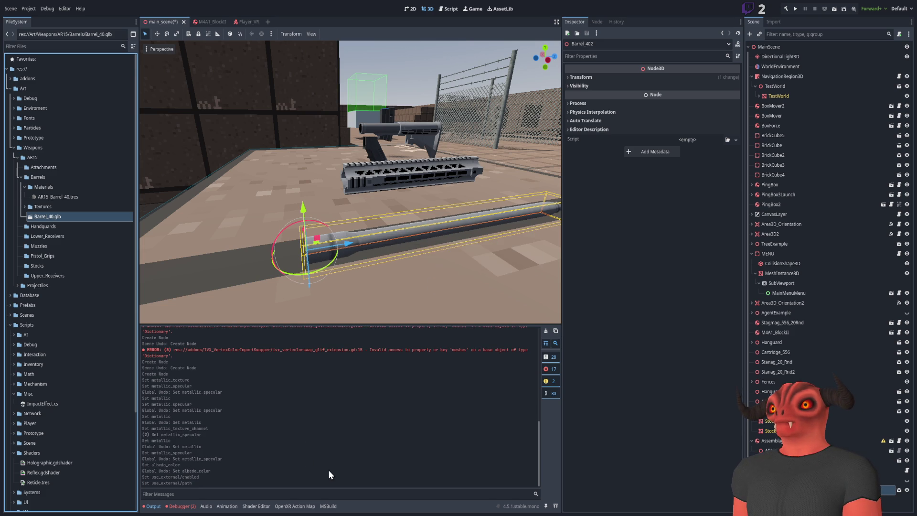
pyautogui.scroll(3, 315, 301)
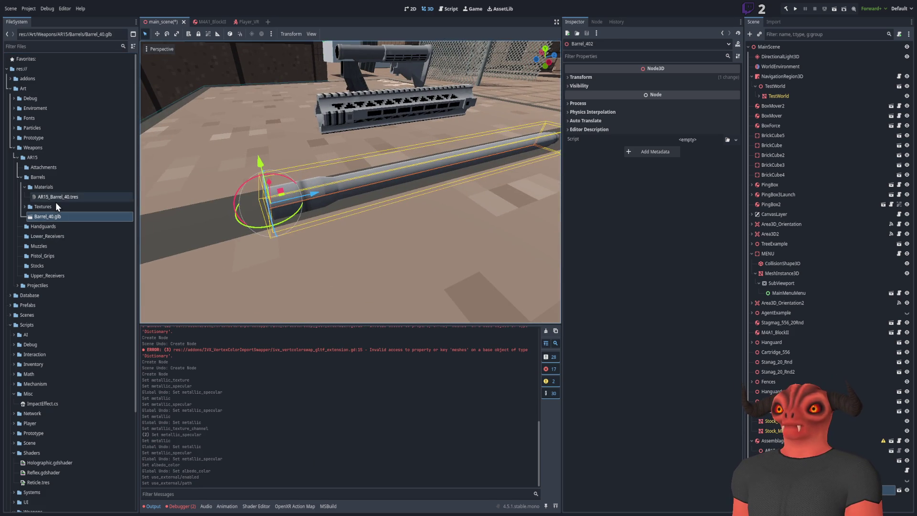
# Try per-vertex shading on the AR15_Barrel_40 material, then restore Per-Pixel shading.
pyautogui.click(55, 197)
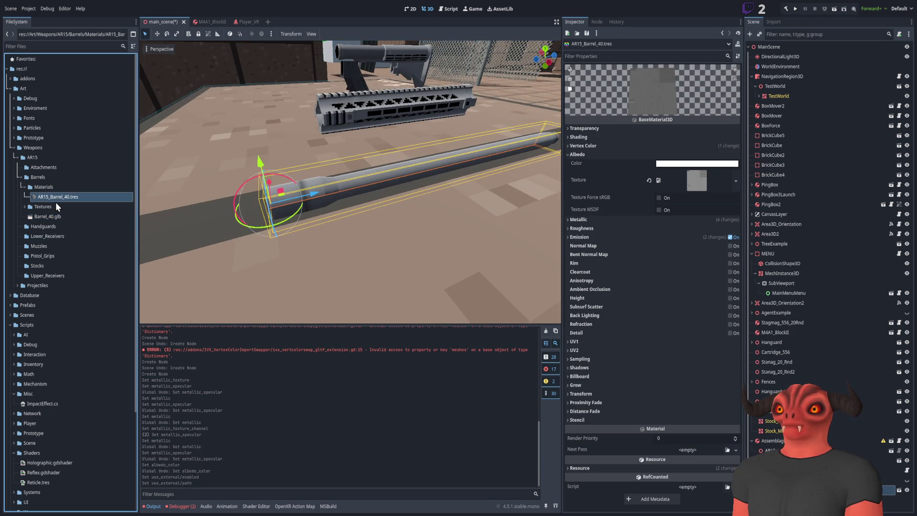
pyautogui.click(580, 137)
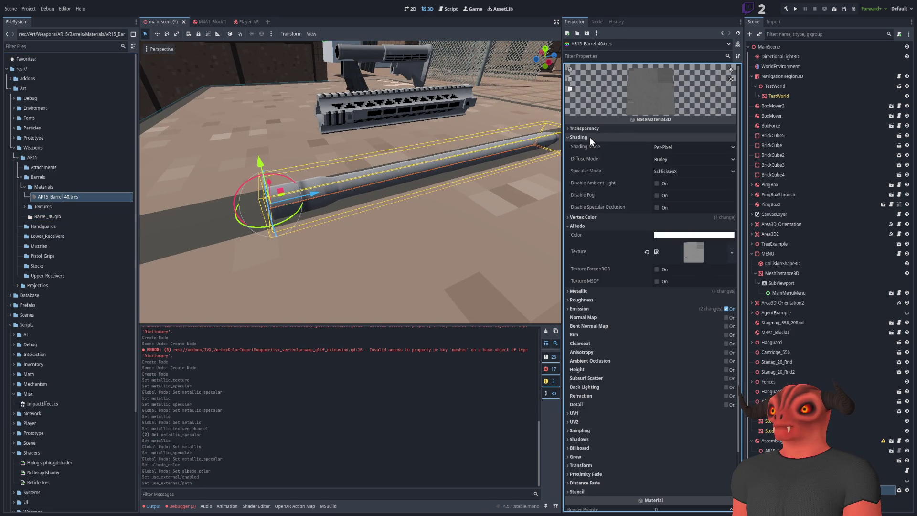
pyautogui.click(680, 179)
pyautogui.click(678, 147)
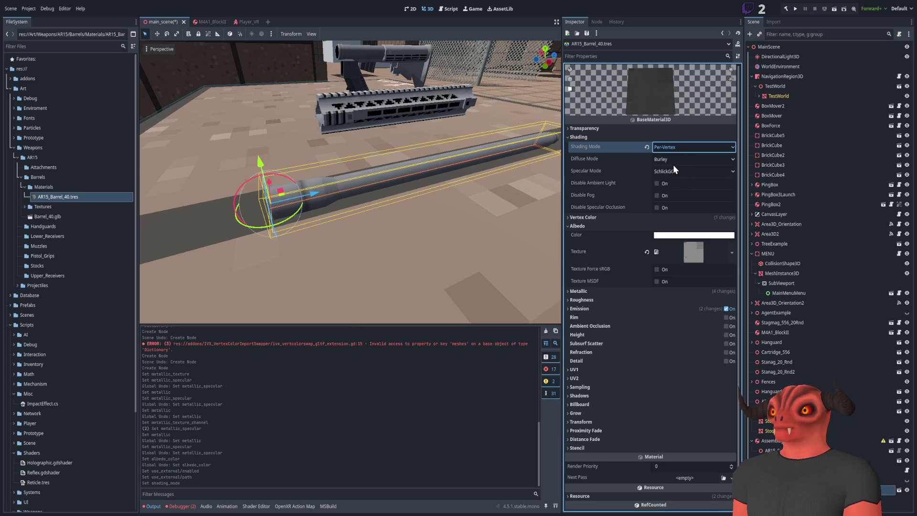
pyautogui.click(673, 164)
pyautogui.click(604, 137)
pyautogui.click(603, 129)
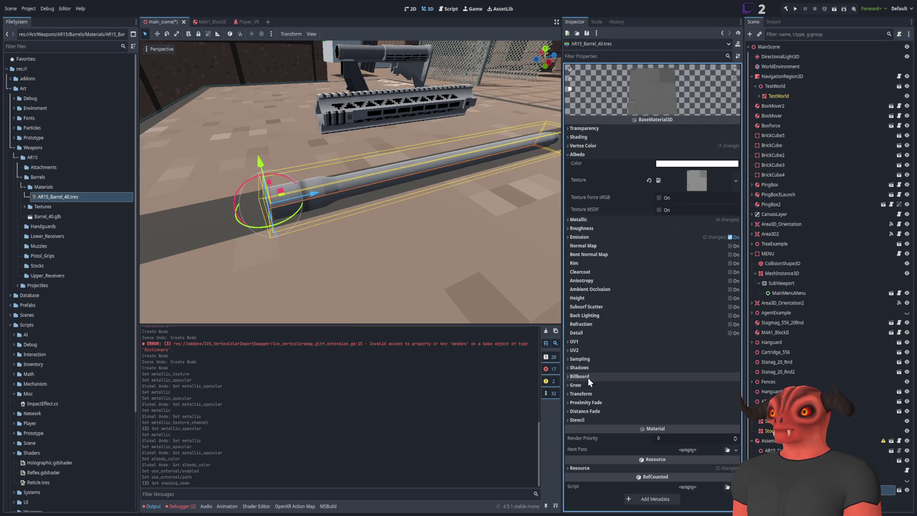
# Set the barrel material's sampling filter to Nearest Mipmap Anisotropic and check it up close.
pyautogui.click(593, 359)
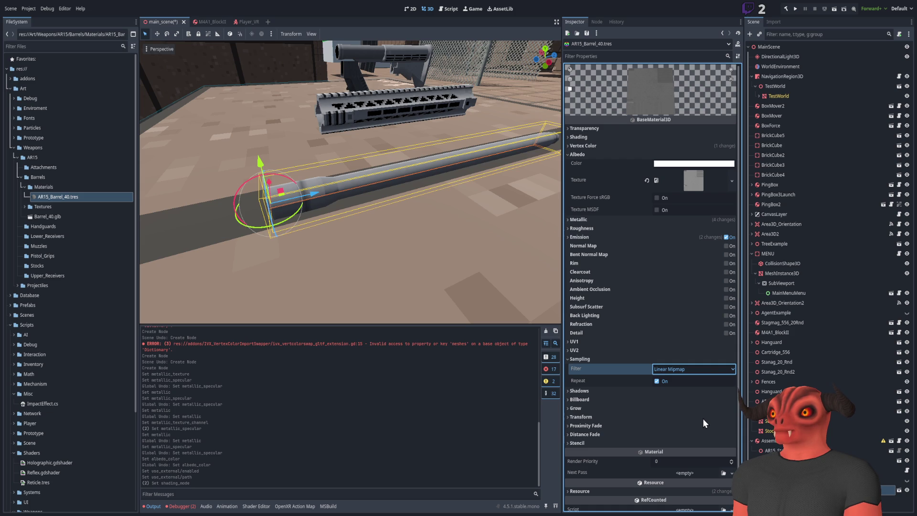
pyautogui.press('Down')
pyautogui.moveTo(350, 182); pyautogui.dragTo(349, 182, button='right')
pyautogui.click(612, 153)
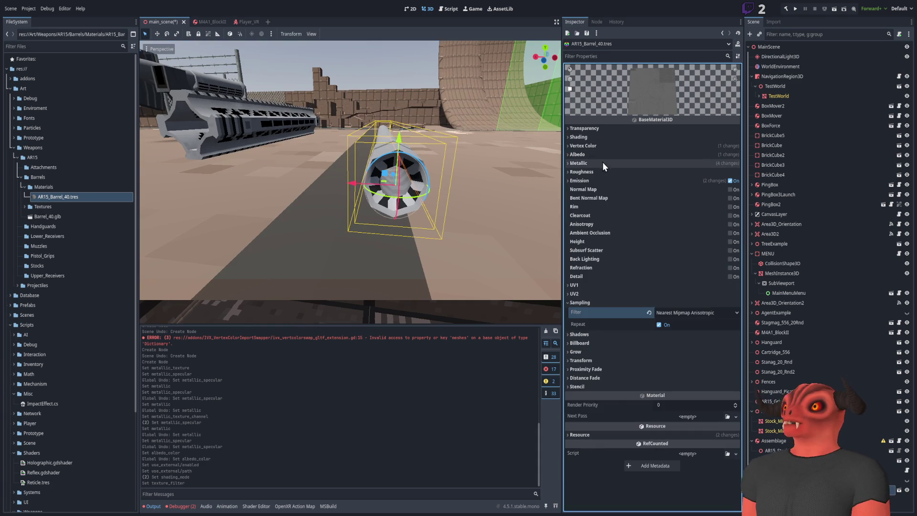
# Expand the metallic settings and trial the texture channel between Red and Alpha.
pyautogui.moveTo(679, 187)
pyautogui.mouseDown()
pyautogui.moveTo(704, 185)
pyautogui.moveTo(666, 189)
pyautogui.moveTo(704, 189)
pyautogui.mouseUp()
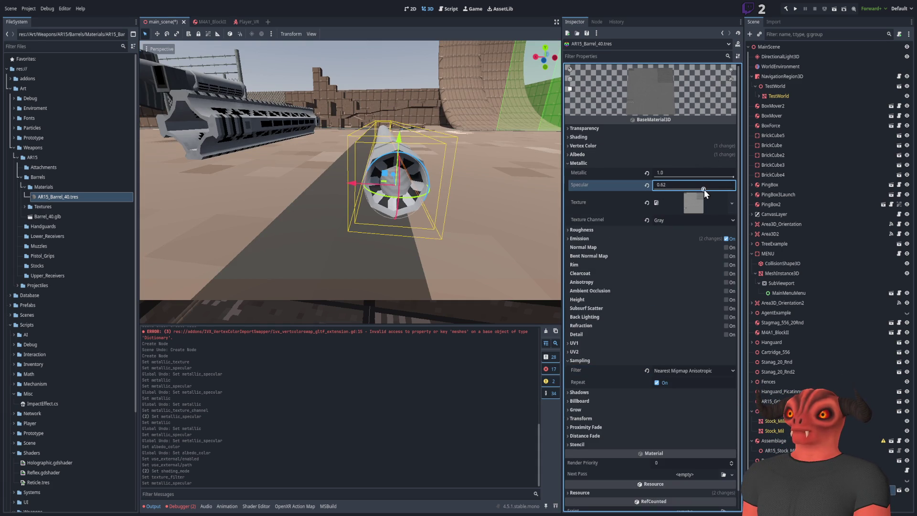
pyautogui.click(686, 223)
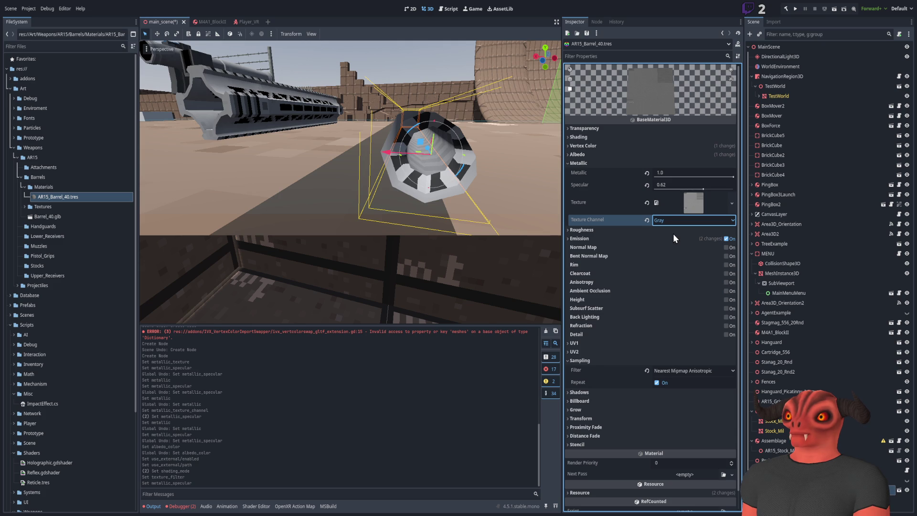
pyautogui.click(673, 234)
pyautogui.click(691, 221)
pyautogui.click(688, 277)
pyautogui.moveTo(359, 179); pyautogui.dragTo(344, 172, button='right')
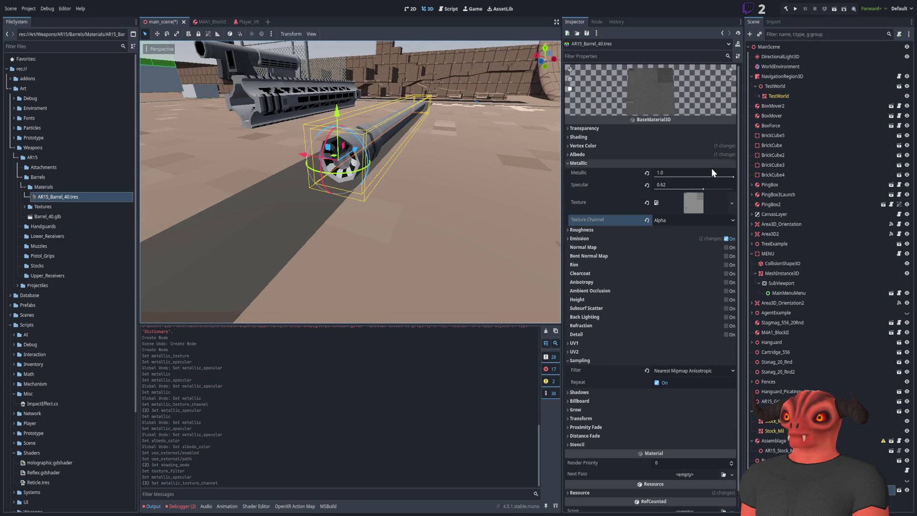
# Set the metallic specular to 0.5 with the texture channel on Red.
pyautogui.click(707, 187)
pyautogui.write('0.0')
pyautogui.click(689, 221)
pyautogui.click(680, 232)
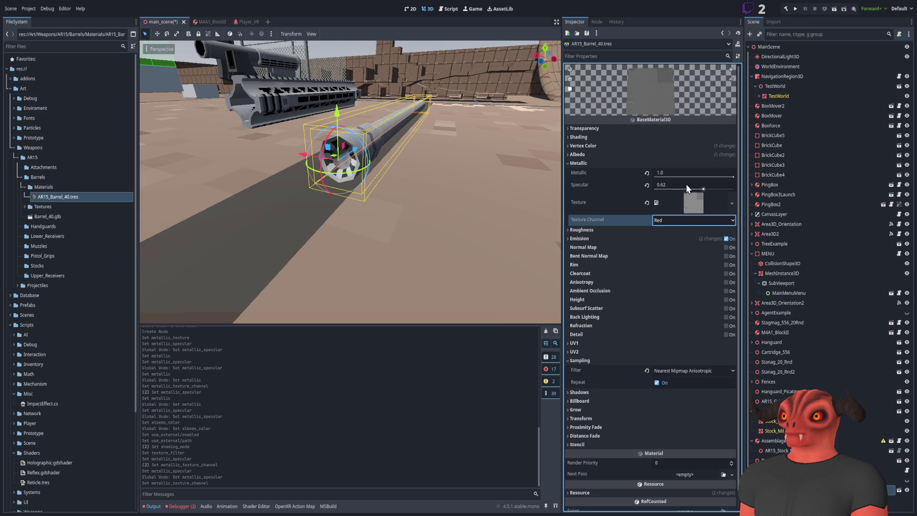
pyautogui.moveTo(679, 188); pyautogui.dragTo(682, 188)
pyautogui.write('0.5')
pyautogui.press('Return')
# Clear the metallic texture slot and look over the barrel, handguard and stock.
pyautogui.moveTo(351, 182); pyautogui.dragTo(350, 182, button='right')
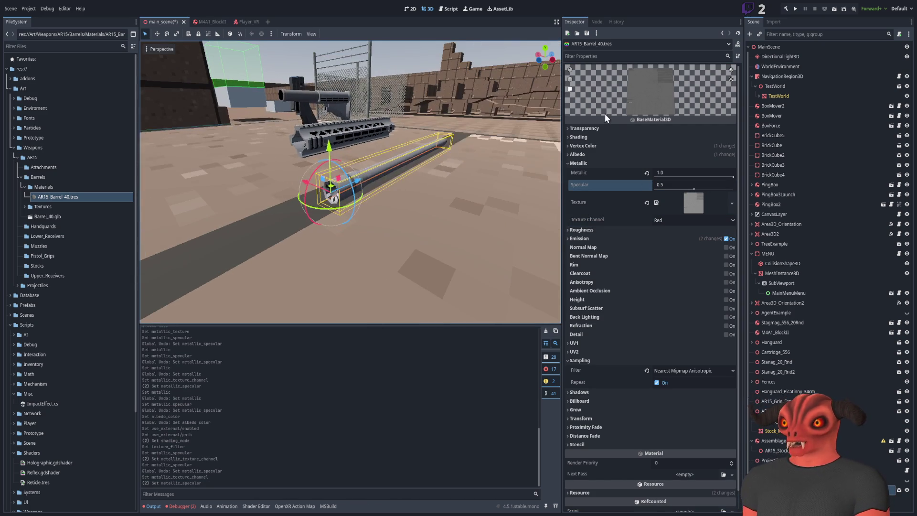
pyautogui.click(647, 203)
pyautogui.moveTo(420, 191); pyautogui.dragTo(420, 262, button='right')
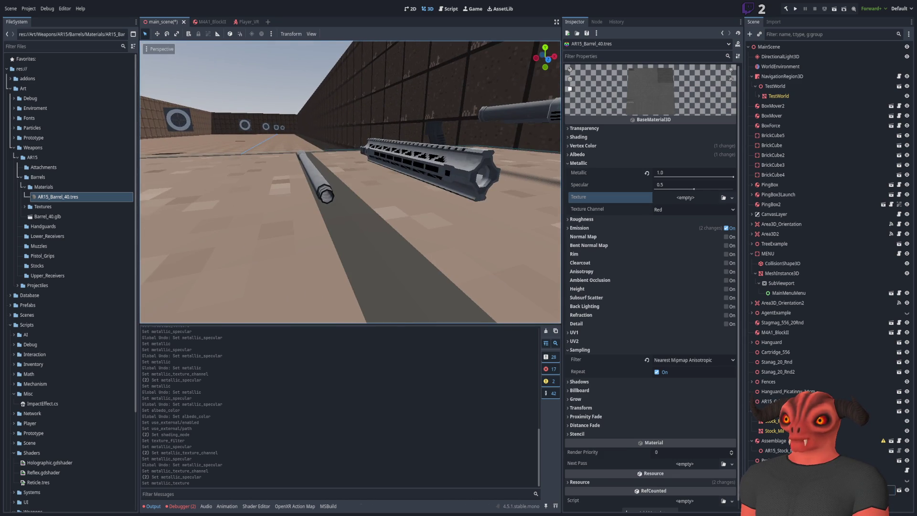
pyautogui.moveTo(462, 167); pyautogui.dragTo(461, 167, button='right')
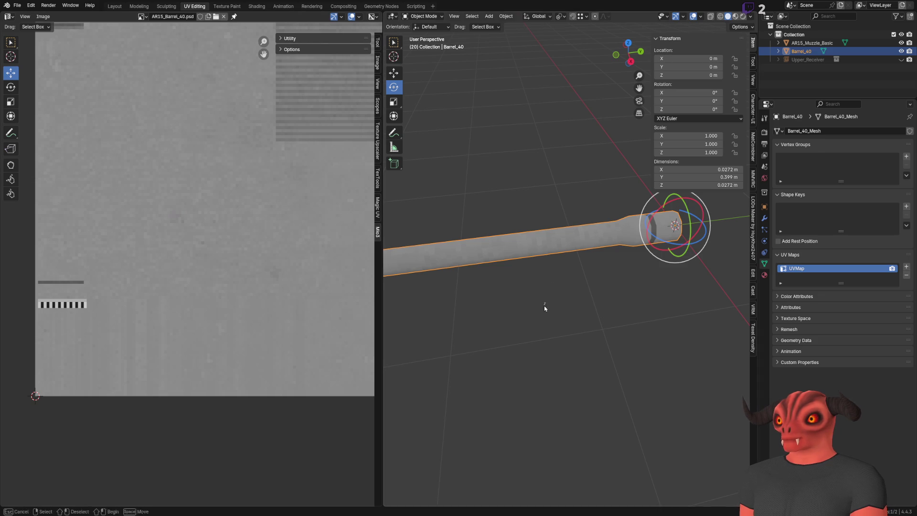
# Select AR15_Muzzle_Basic and save the muzzle file.
pyautogui.click(545, 306)
pyautogui.click(451, 289)
pyautogui.moveTo(451, 289); pyautogui.dragTo(596, 278, button='middle')
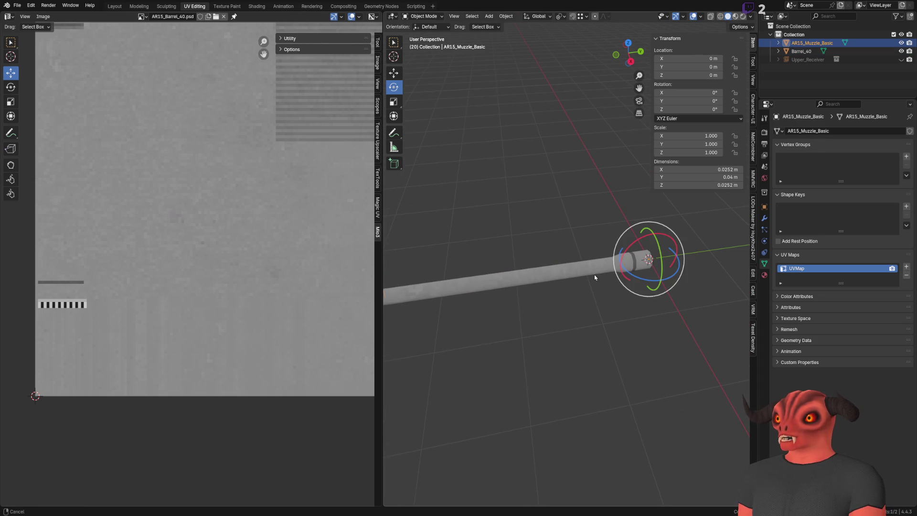
pyautogui.click(32, 5)
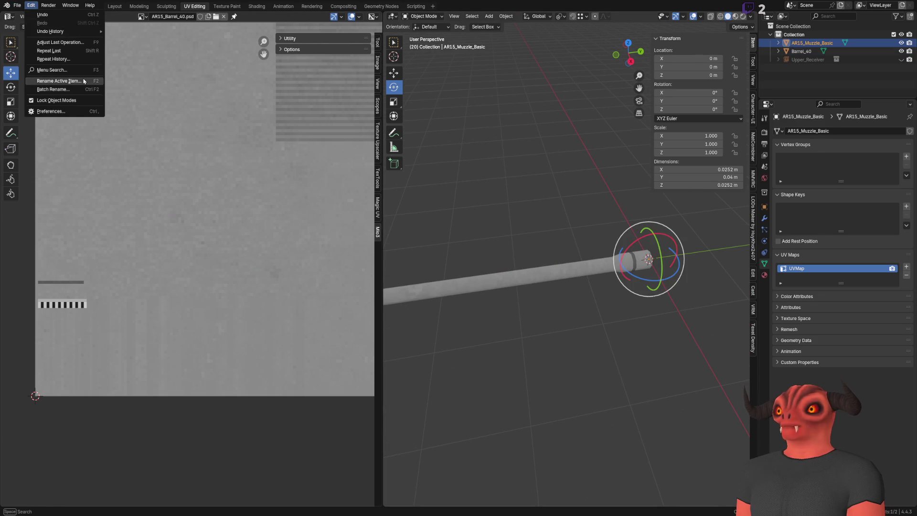
pyautogui.click(15, 6)
pyautogui.click(34, 60)
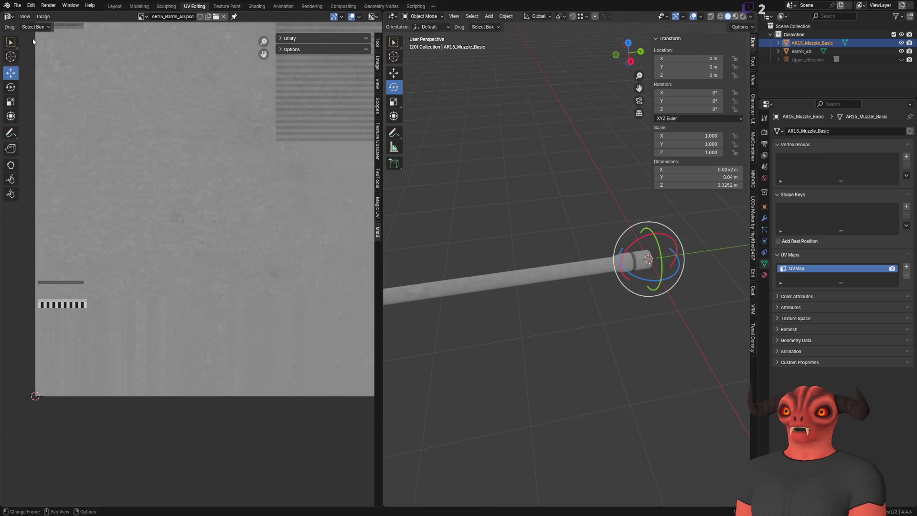
pyautogui.click(17, 6)
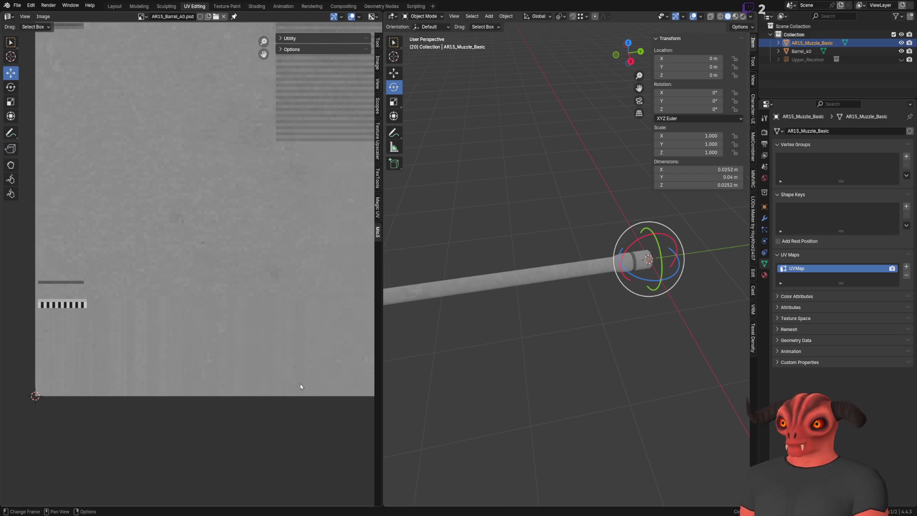
pyautogui.hotkey('ctrl', 's')
# Delete Barrel_40 and Upper_Receiver so only the muzzle remains, and reselect it.
pyautogui.click(810, 52)
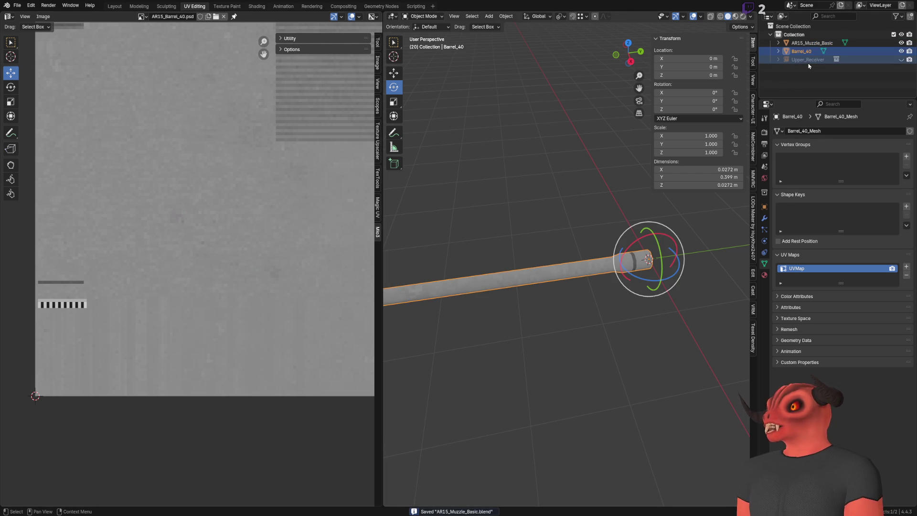
pyautogui.press('Delete')
pyautogui.press('a')
pyautogui.click(505, 317)
# Move the muzzle's origin along Y with location-only transforms, then reset Location Y to 0.
pyautogui.click(486, 276)
pyautogui.click(740, 27)
pyautogui.click(738, 60)
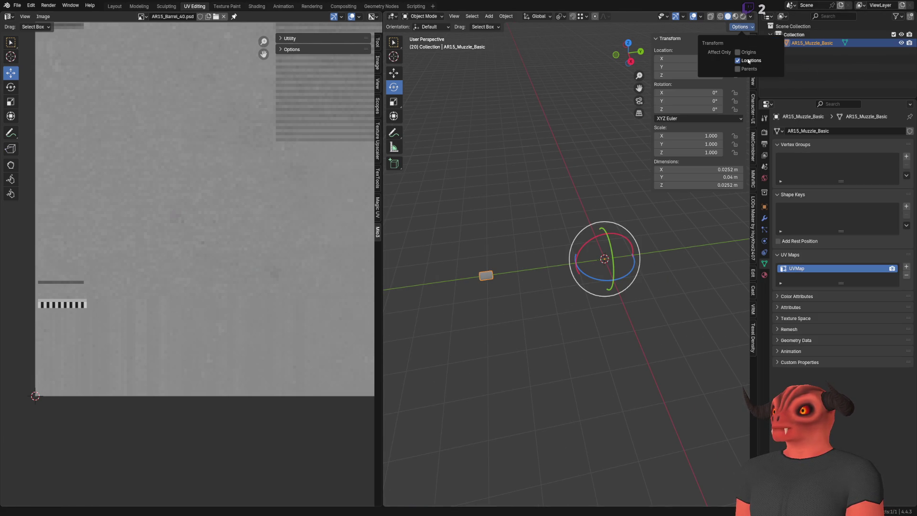
pyautogui.keyDown('shift'); pyautogui.moveTo(475, 168); pyautogui.dragTo(499, 146, button='middle'); pyautogui.keyUp('shift')
pyautogui.click(393, 72)
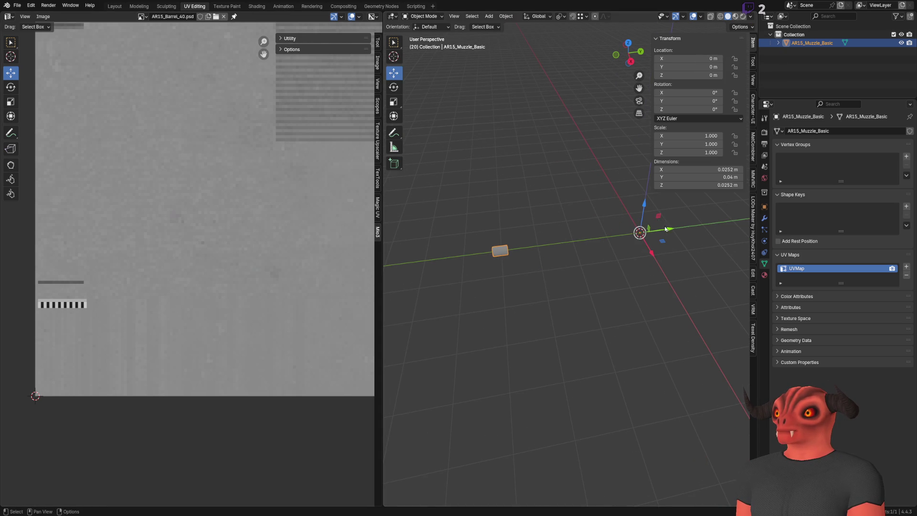
pyautogui.moveTo(667, 231); pyautogui.dragTo(534, 247)
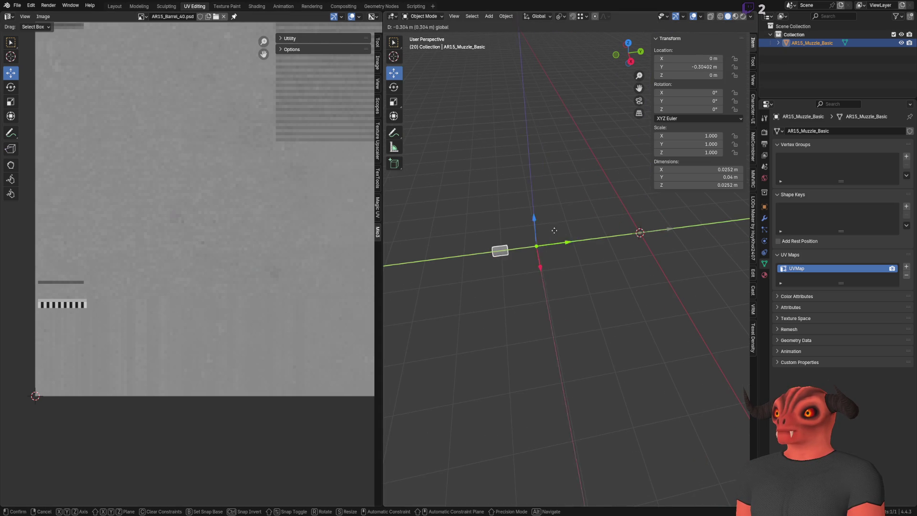
pyautogui.click(740, 27)
pyautogui.click(746, 52)
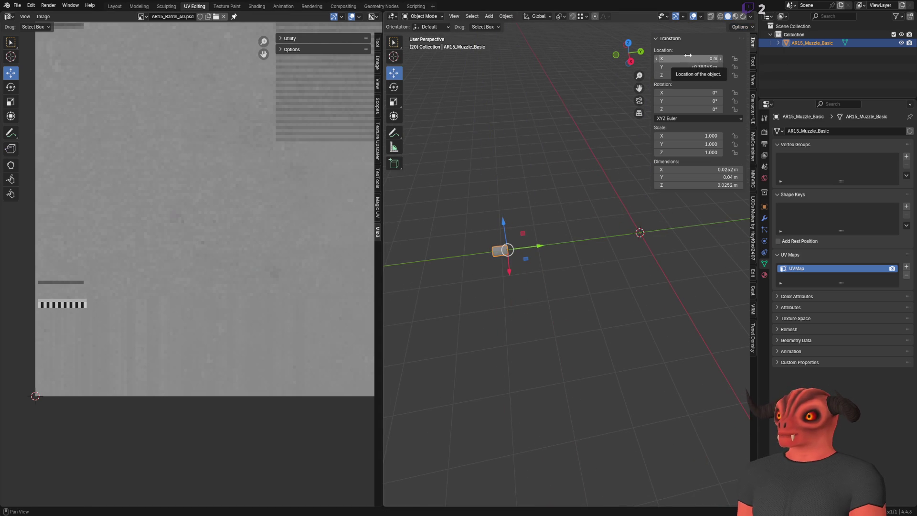
pyautogui.moveTo(682, 59); pyautogui.dragTo(683, 74)
pyautogui.write('0')
pyautogui.press('Return')
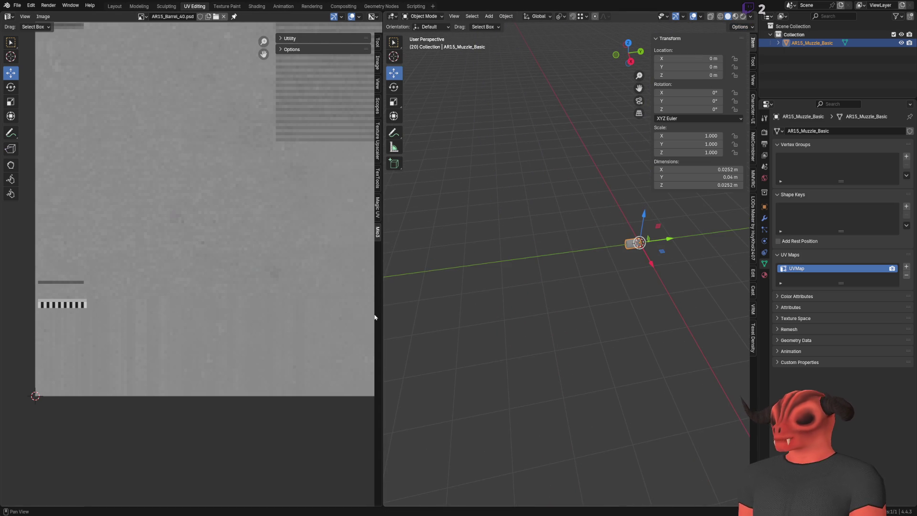
# Frame the muzzle in a side view and go to the File export options.
pyautogui.press('KP_Decimal')
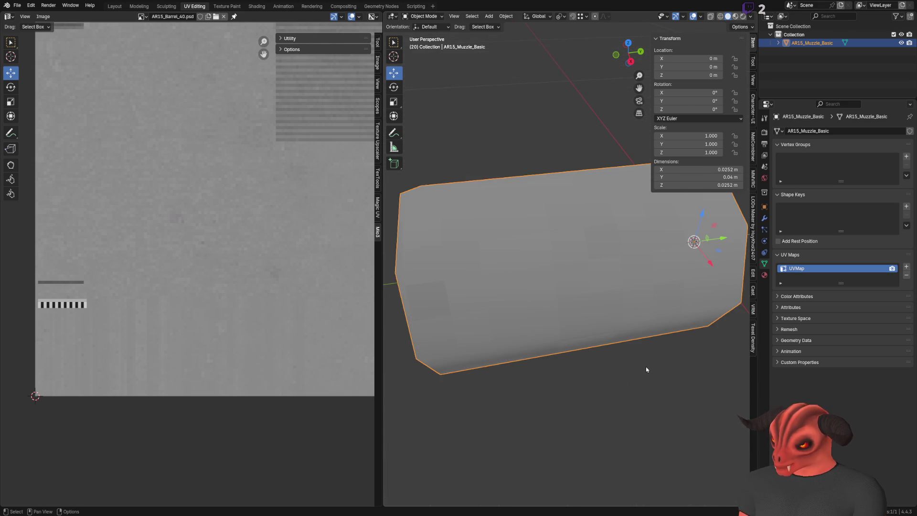
pyautogui.scroll(-5, 645, 369)
pyautogui.moveTo(564, 174)
pyautogui.mouseDown(button='middle')
pyautogui.moveTo(442, 253)
pyautogui.moveTo(431, 244)
pyautogui.mouseUp(button='middle')
pyautogui.click(17, 6)
pyautogui.click(16, 4)
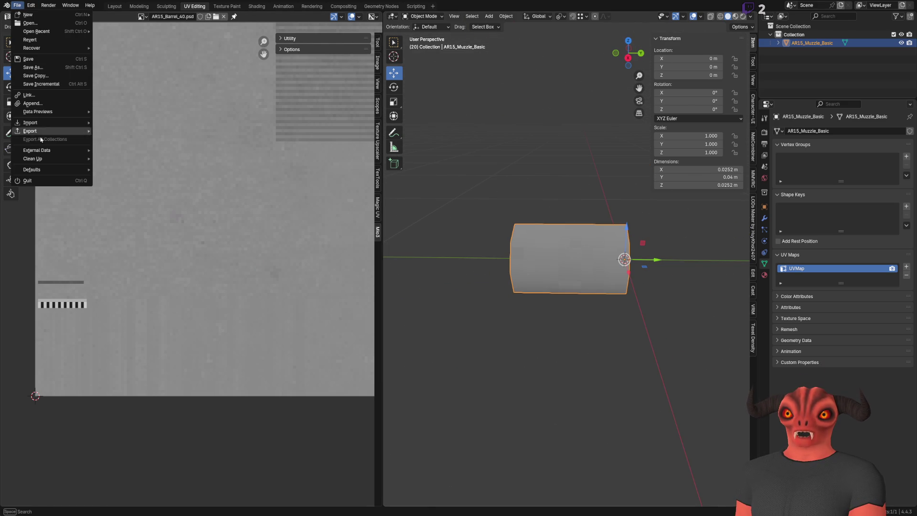
pyautogui.click(133, 220)
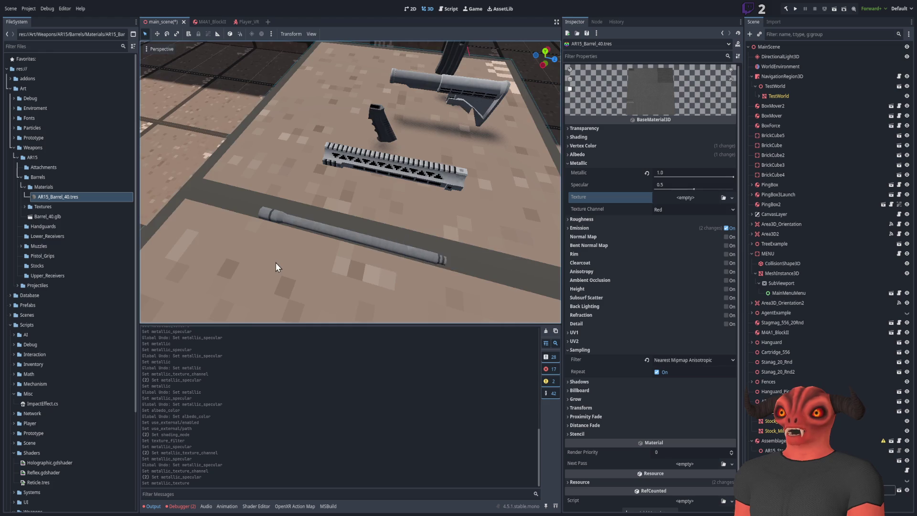
# Drag AR15_Muzzle_Basic.glb from the Muzzles folder into the scene near the barrel.
pyautogui.click(20, 245)
pyautogui.moveTo(38, 256)
pyautogui.mouseDown()
pyautogui.moveTo(305, 193)
pyautogui.moveTo(317, 234)
pyautogui.mouseUp()
pyautogui.press('f')
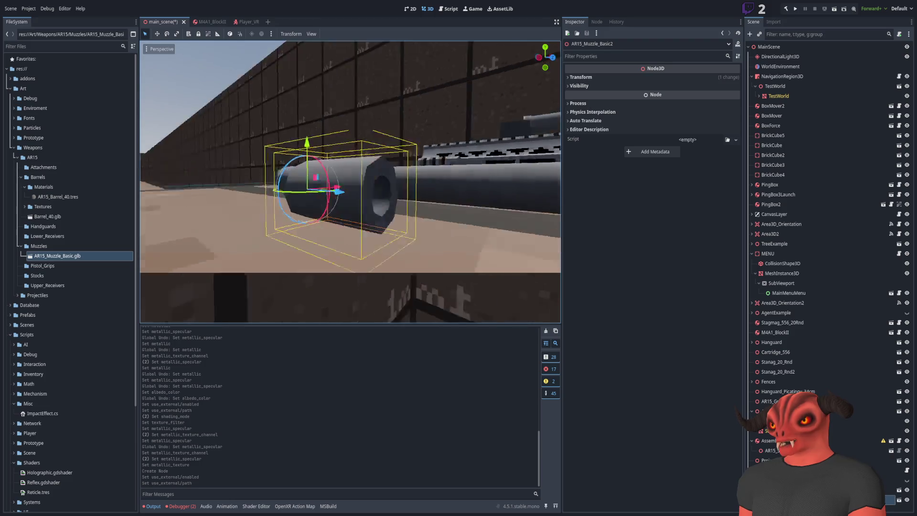
pyautogui.moveTo(318, 234)
pyautogui.mouseDown(button='middle')
pyautogui.moveTo(310, 210)
pyautogui.moveTo(189, 427)
pyautogui.mouseUp(button='middle')
pyautogui.click(320, 201)
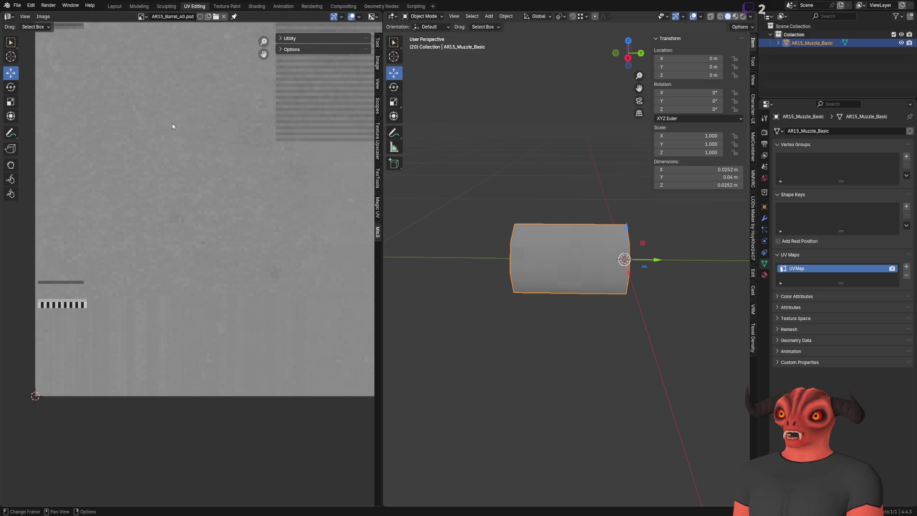
pyautogui.scroll(-2, 502, 236)
pyautogui.click(502, 236)
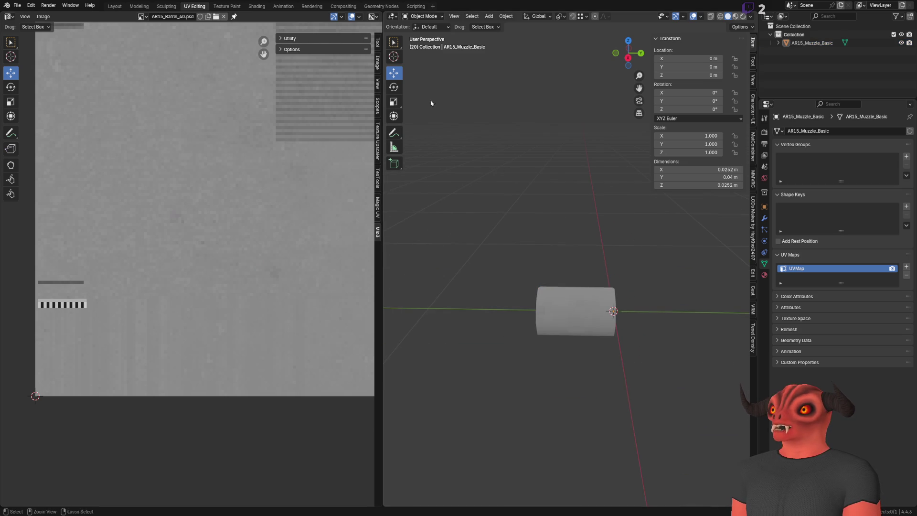
# Save the muzzle file and open the recent barrel file.
pyautogui.hotkey('ctrl', 's')
pyautogui.click(16, 5)
pyautogui.moveTo(37, 31)
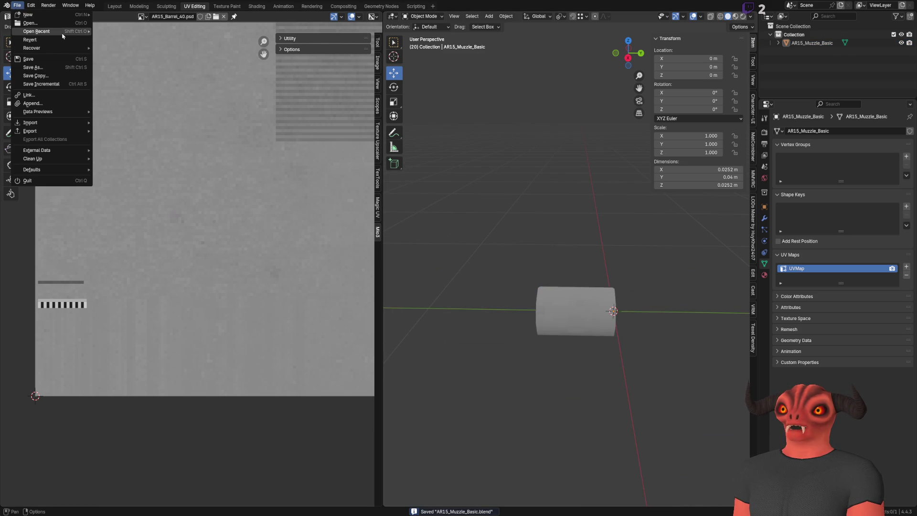
pyautogui.click(118, 39)
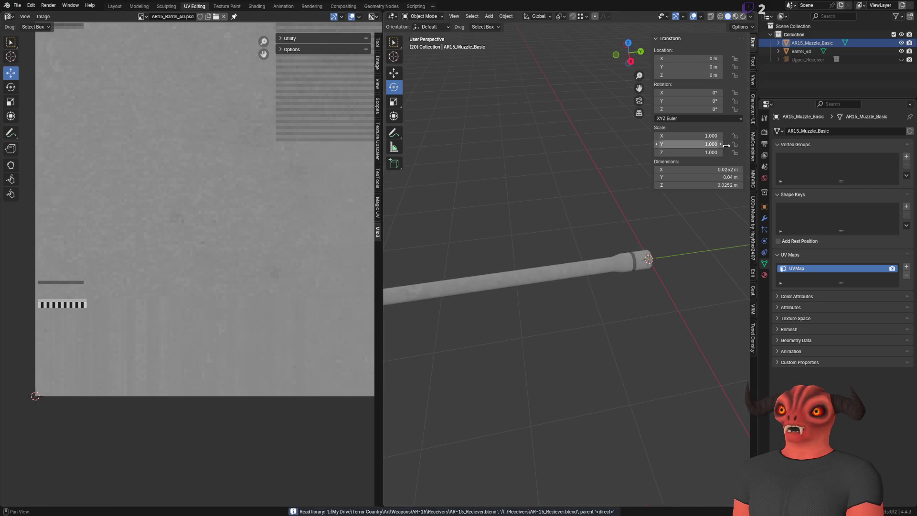
# Delete the leftover muzzle and Upper_Receiver leaving only Barrel_40, then switch to Godot.
pyautogui.click(807, 44)
pyautogui.press('Delete')
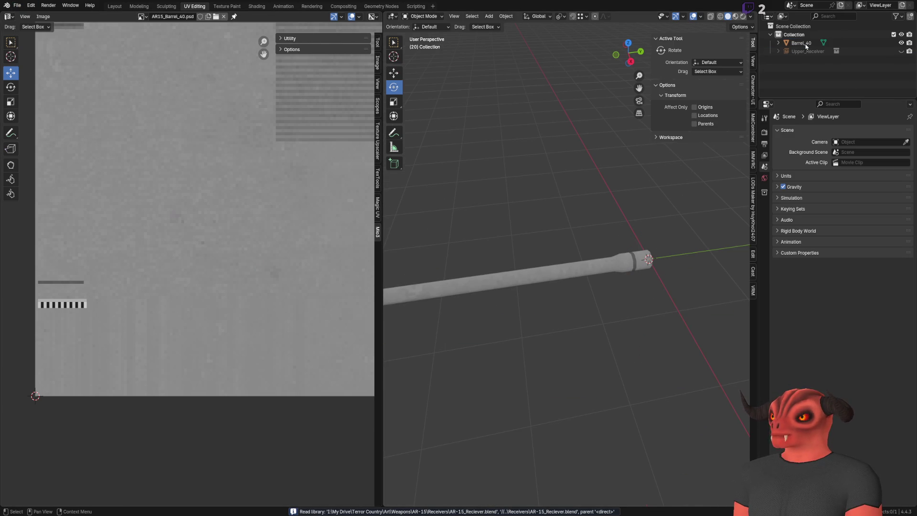
pyautogui.click(809, 51)
pyautogui.press('Delete')
pyautogui.click(802, 43)
pyautogui.click(17, 7)
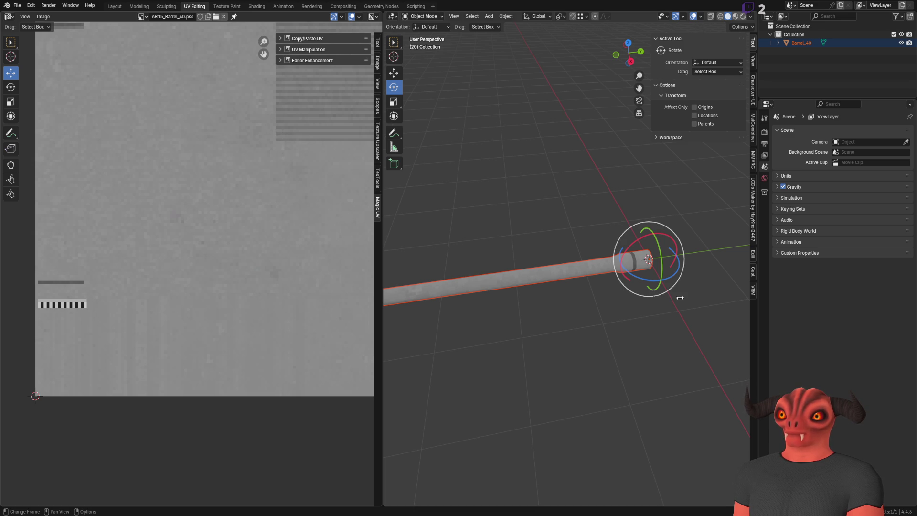
pyautogui.hotkey('alt', 'Tab')
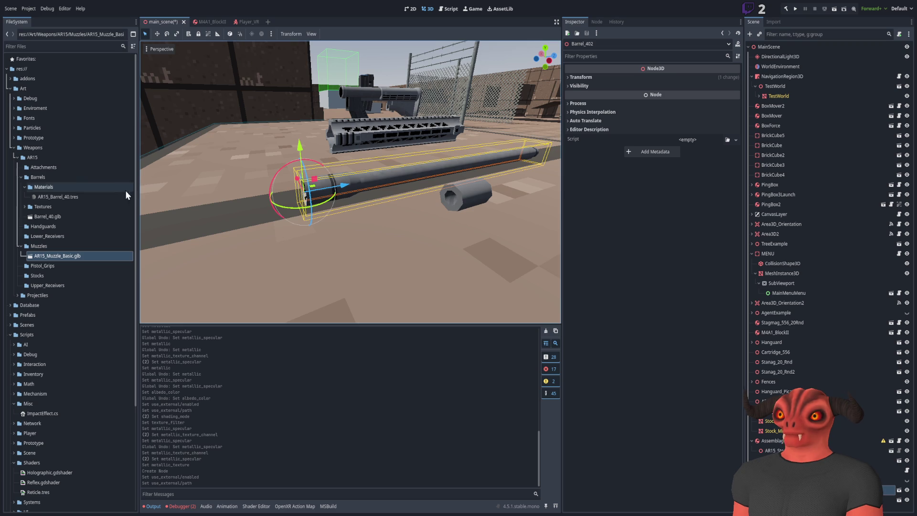
pyautogui.click(73, 218)
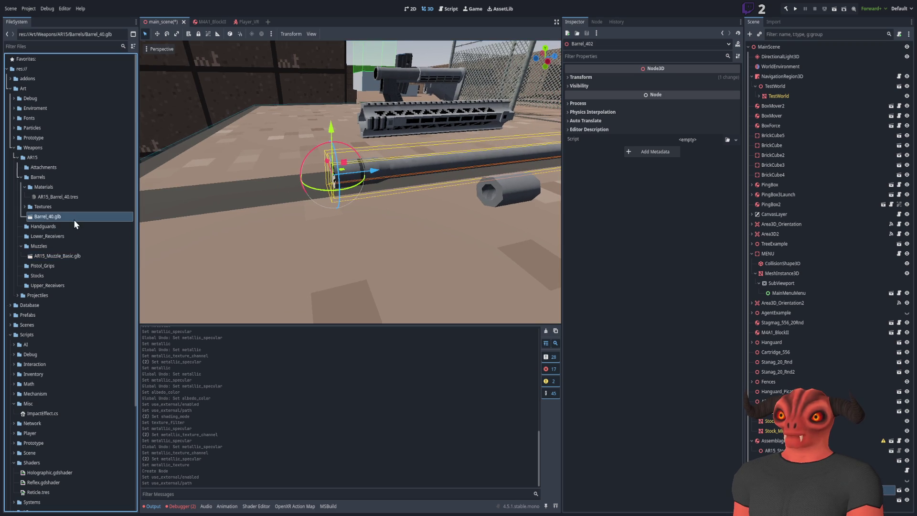
pyautogui.moveTo(55, 217); pyautogui.dragTo(332, 221)
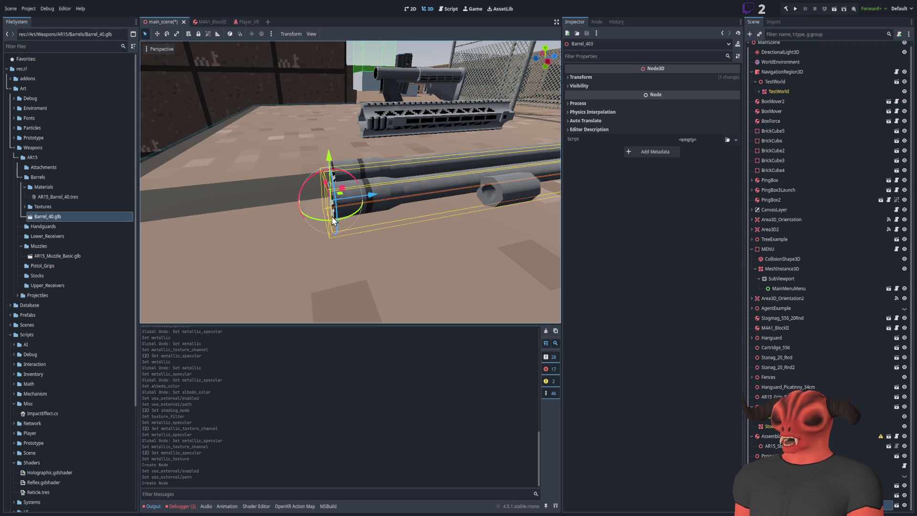
pyautogui.press('Delete')
pyautogui.moveTo(432, 264)
pyautogui.mouseDown(button='right')
pyautogui.moveTo(402, 237)
pyautogui.moveTo(303, 245)
pyautogui.mouseUp(button='right')
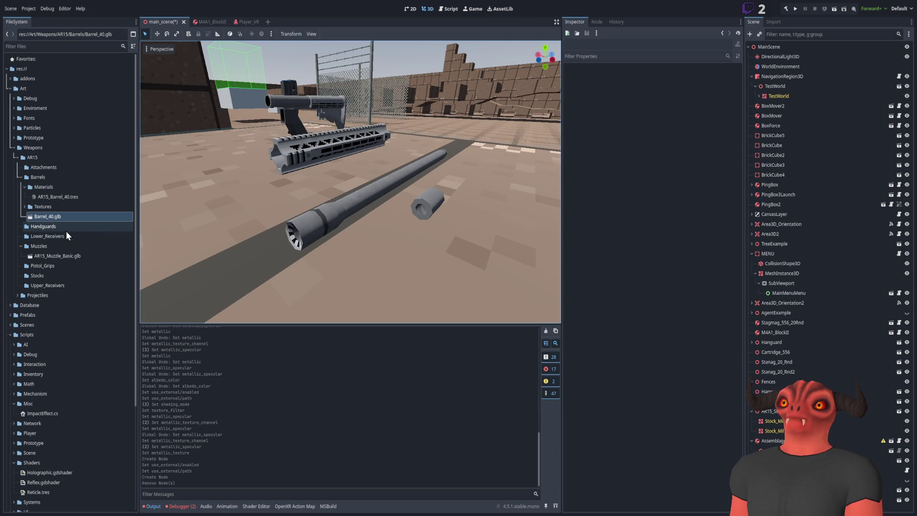
pyautogui.moveTo(339, 180); pyautogui.dragTo(454, 103, button='right')
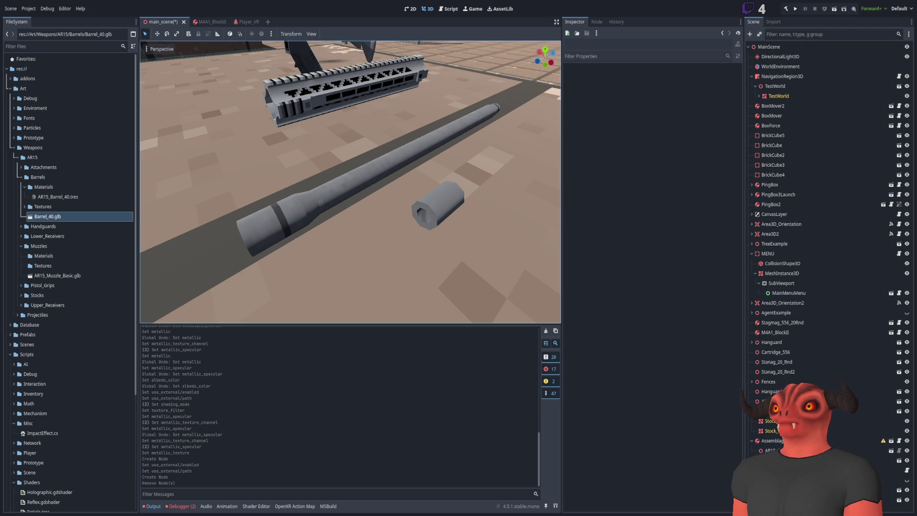
# Fly near the barrel, then switch through Blender to the Obsidian Texture Standards notes.
pyautogui.moveTo(341, 135); pyautogui.dragTo(341, 140, button='right')
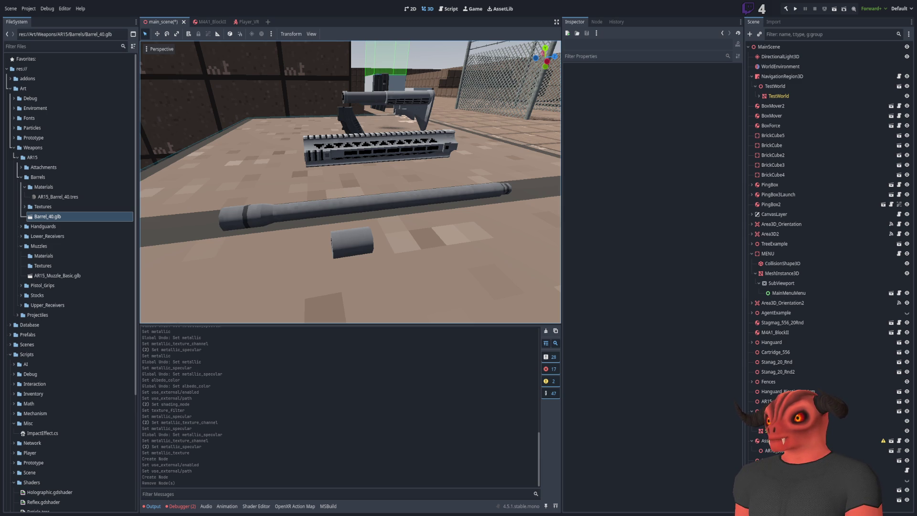
pyautogui.hotkey('alt', 'Tab')
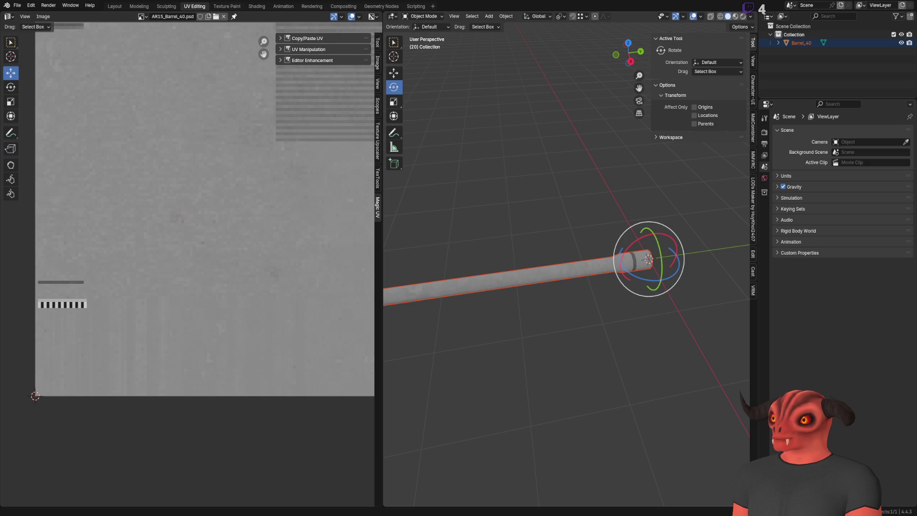
pyautogui.hotkey('alt', 'Tab')
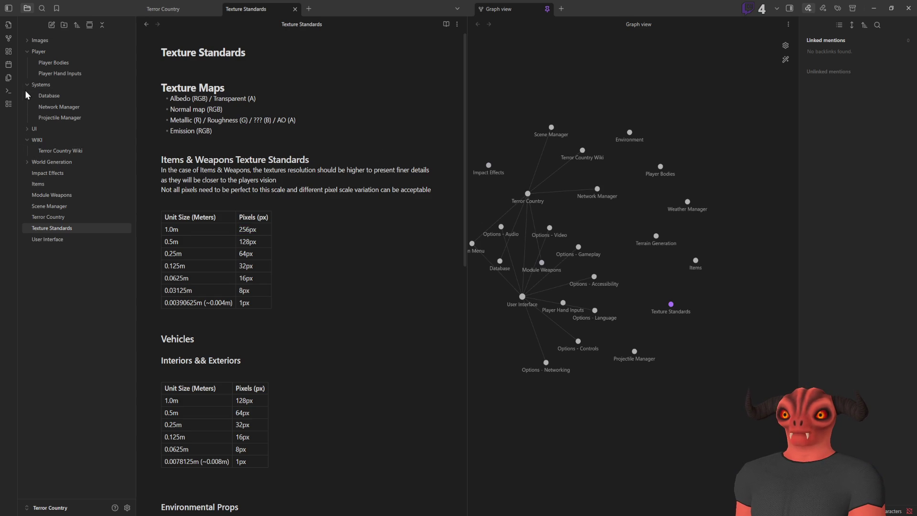
pyautogui.click(28, 42)
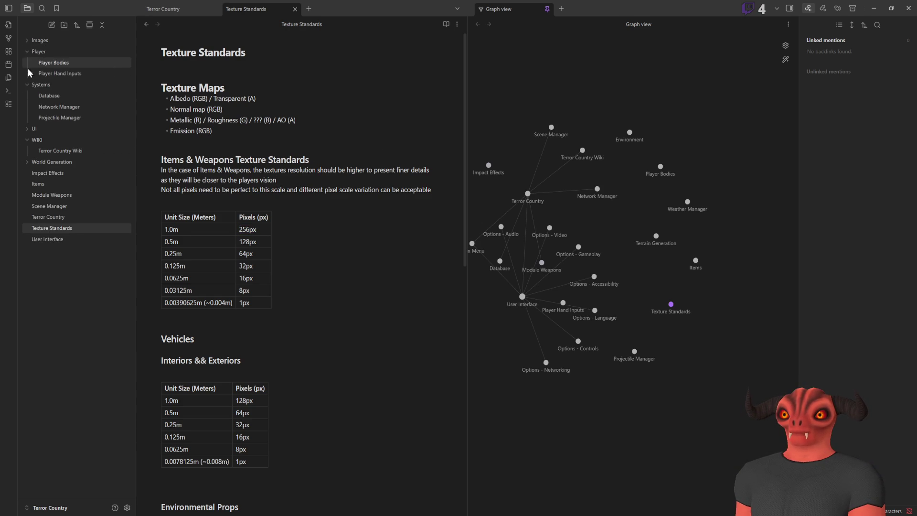
# Browse the sidebar to the Texture Standards note and create a new untitled note.
pyautogui.click(27, 131)
pyautogui.click(27, 131)
pyautogui.click(49, 229)
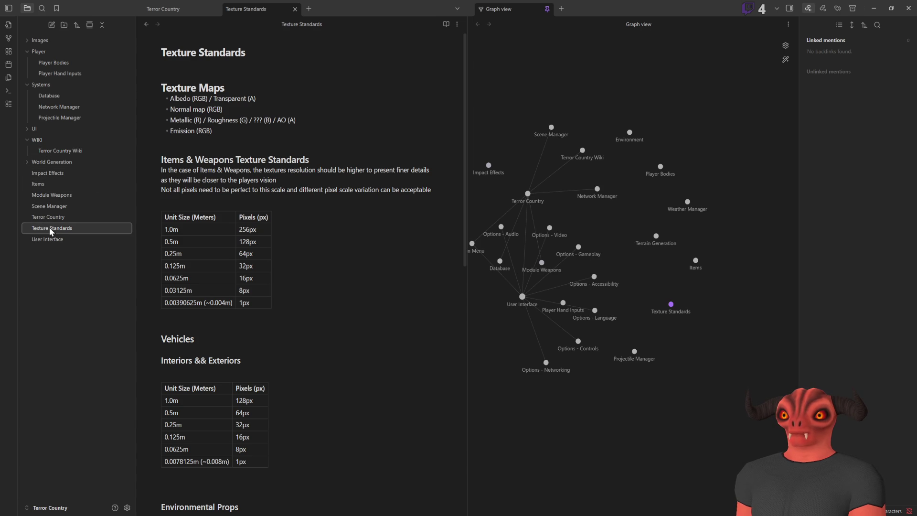
pyautogui.scroll(-4, 249, 217)
pyautogui.scroll(3, 250, 217)
pyautogui.rightClick(77, 277)
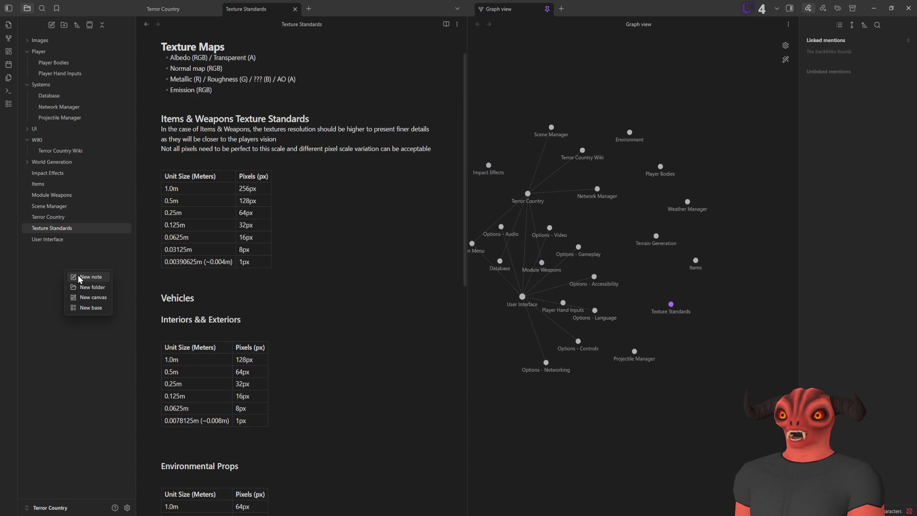
pyautogui.click(80, 278)
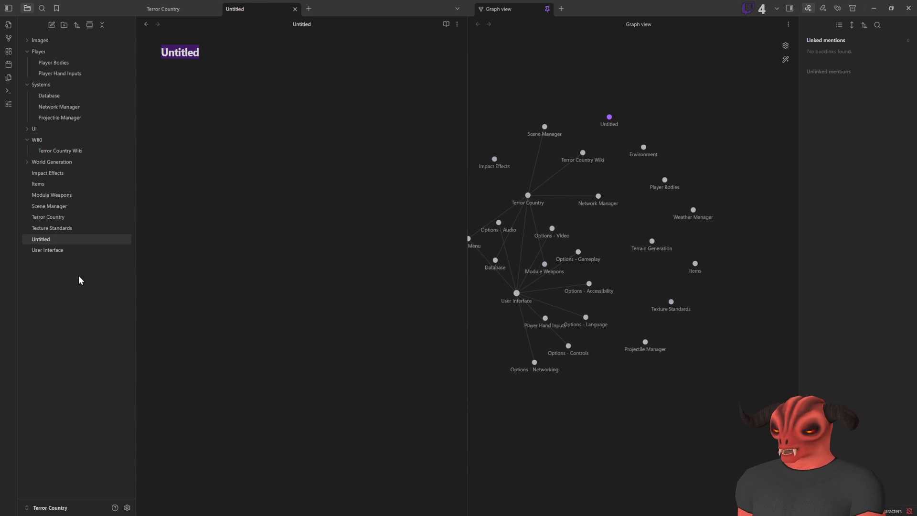
# Delete the Untitled note and switch back toward the Blender barrel file.
pyautogui.moveTo(41, 239)
pyautogui.rightClick(63, 241)
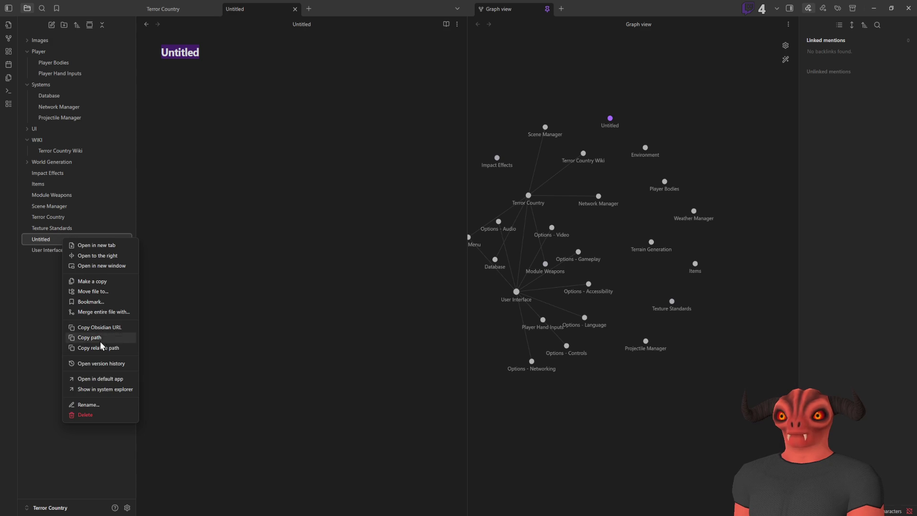
pyautogui.click(86, 418)
pyautogui.click(522, 288)
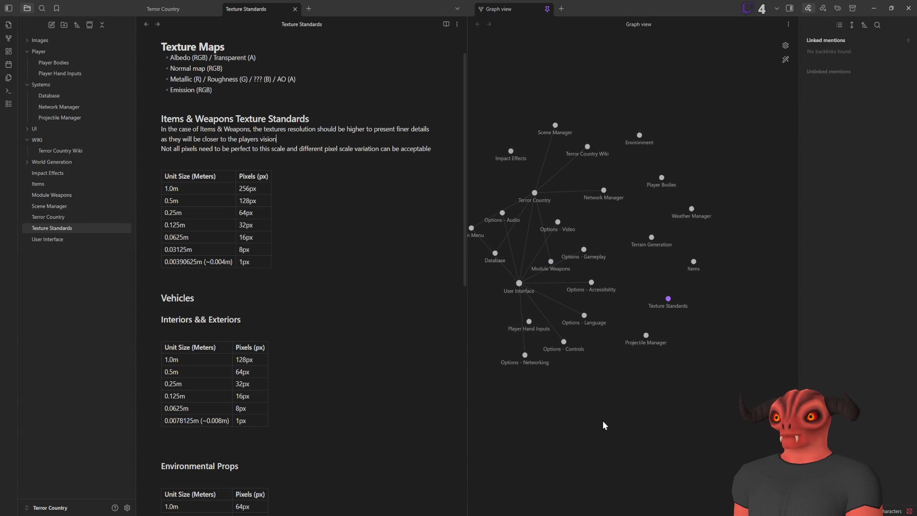
pyautogui.hotkey('alt', 'Tab')
pyautogui.hotkey('alt', 'Tab')
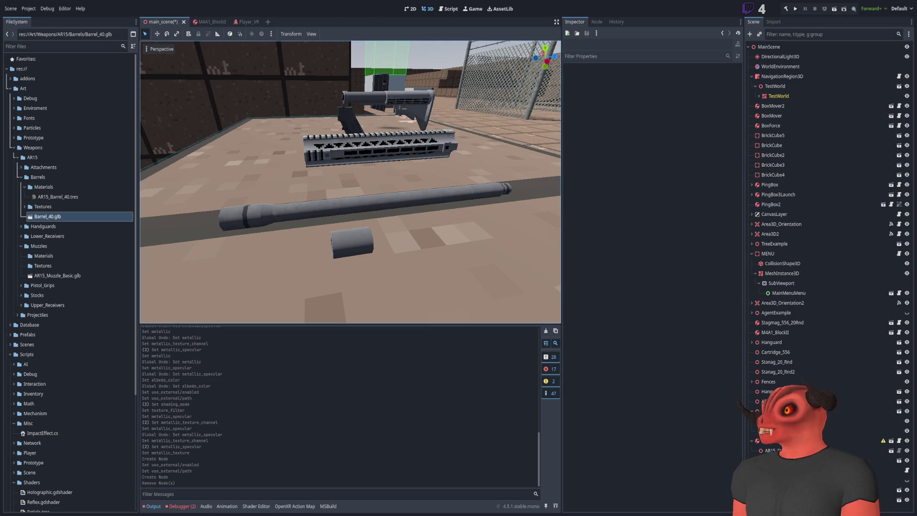
pyautogui.hotkey('alt', 'Tab')
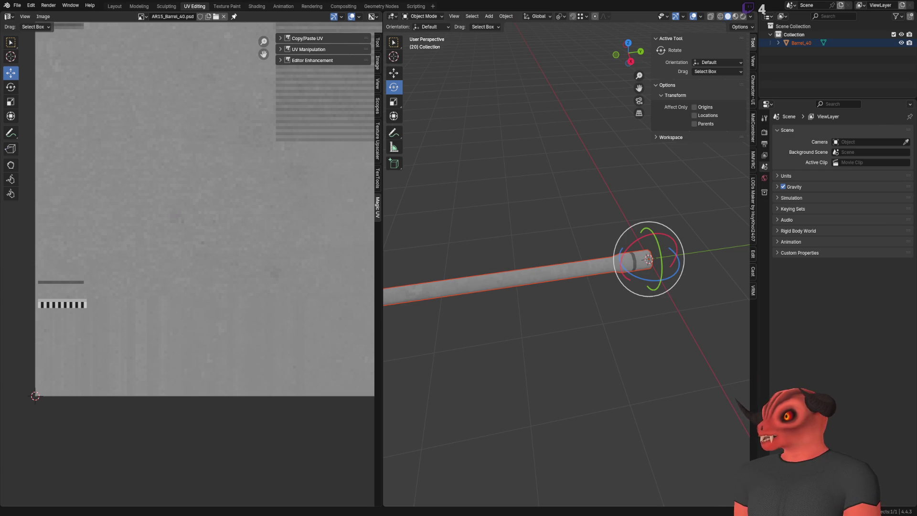
pyautogui.hotkey('alt', 'Tab')
pyautogui.click(85, 48)
pyautogui.write('R15')
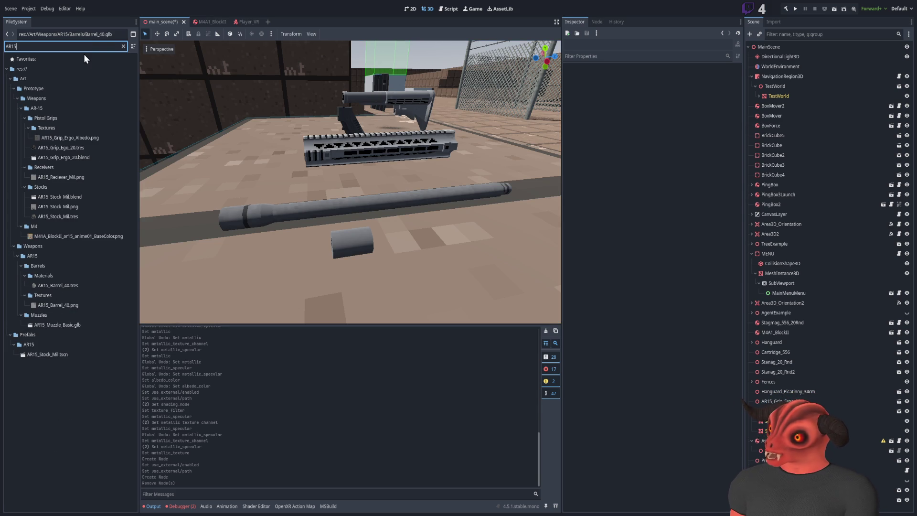
pyautogui.click(123, 46)
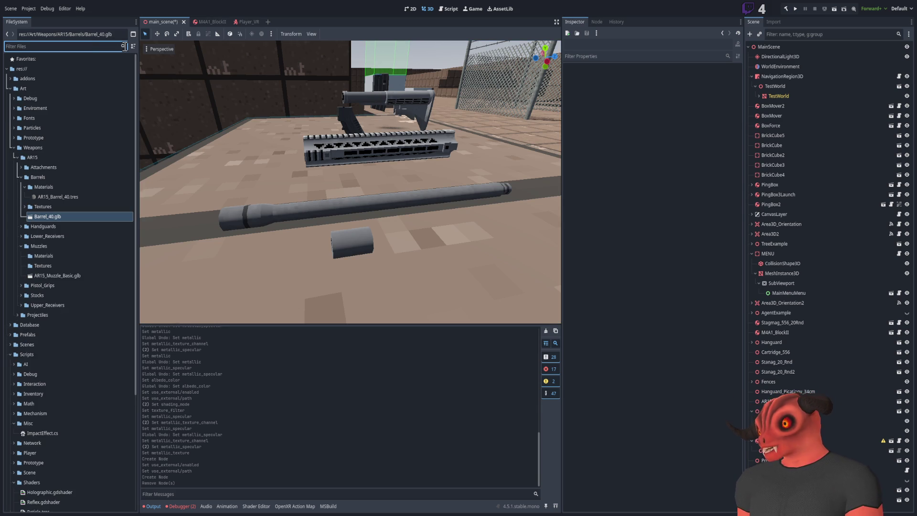
pyautogui.hotkey('alt', 'Tab')
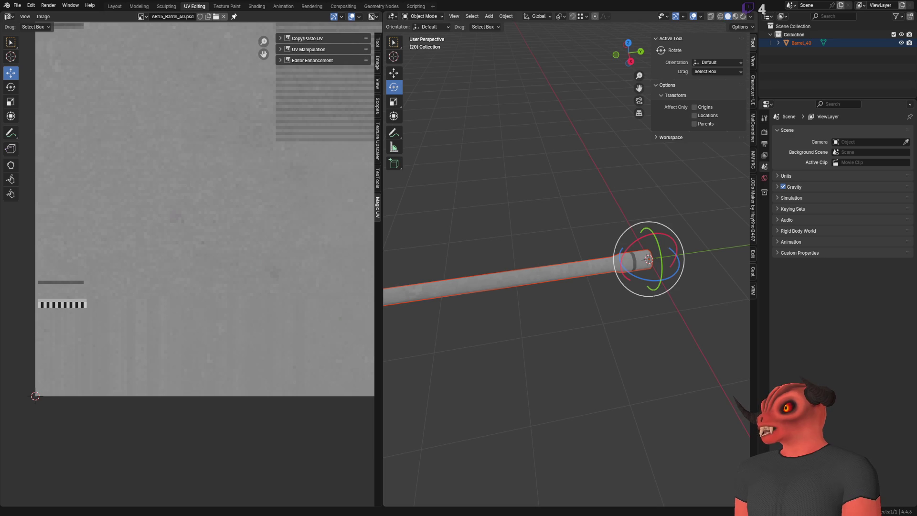
pyautogui.hotkey('alt', 'Tab')
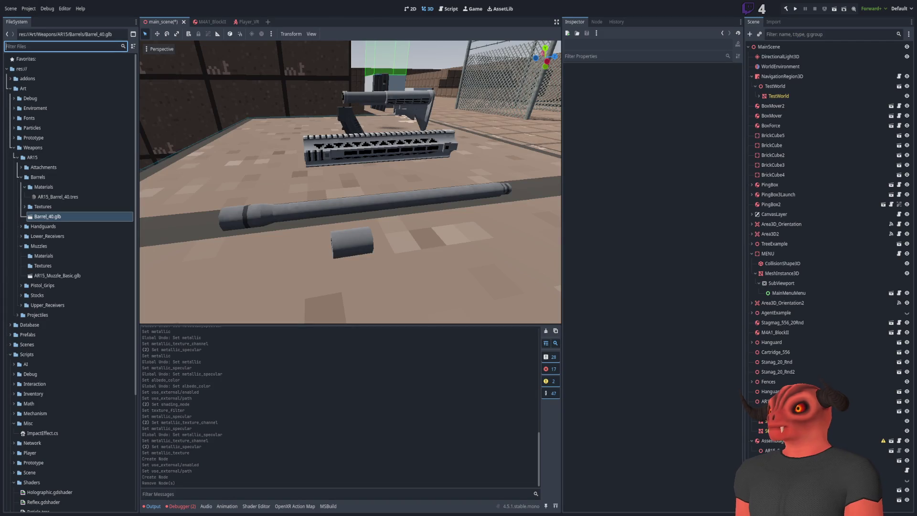
pyautogui.hotkey('alt', 'Tab')
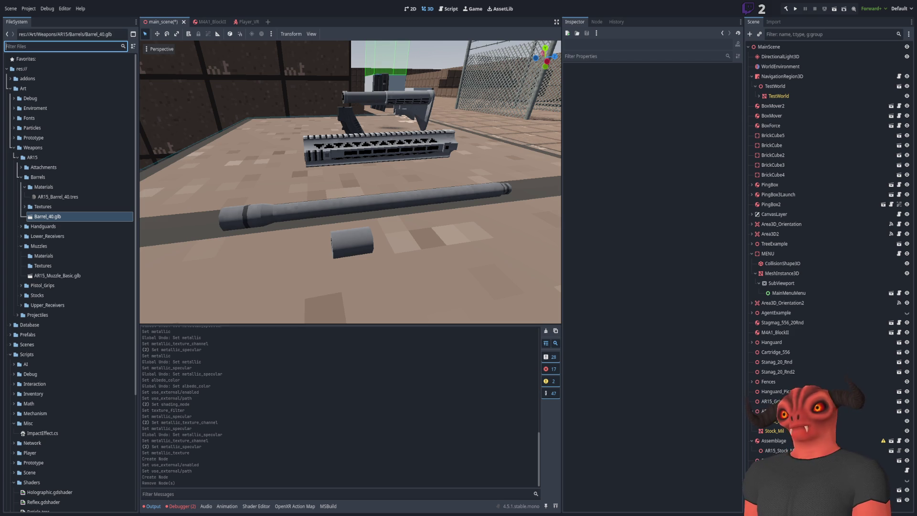
# Switch from Godot to the Blender barrel file in UV Editing.
pyautogui.hotkey('alt', 'Tab')
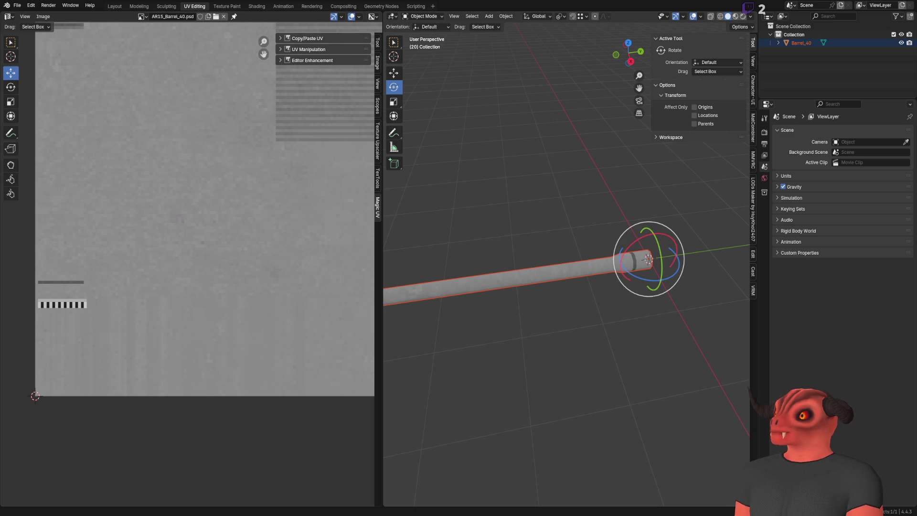
# Switch from Blender back to the Godot scene with the barrel and muzzle.
pyautogui.hotkey('alt', 'Tab')
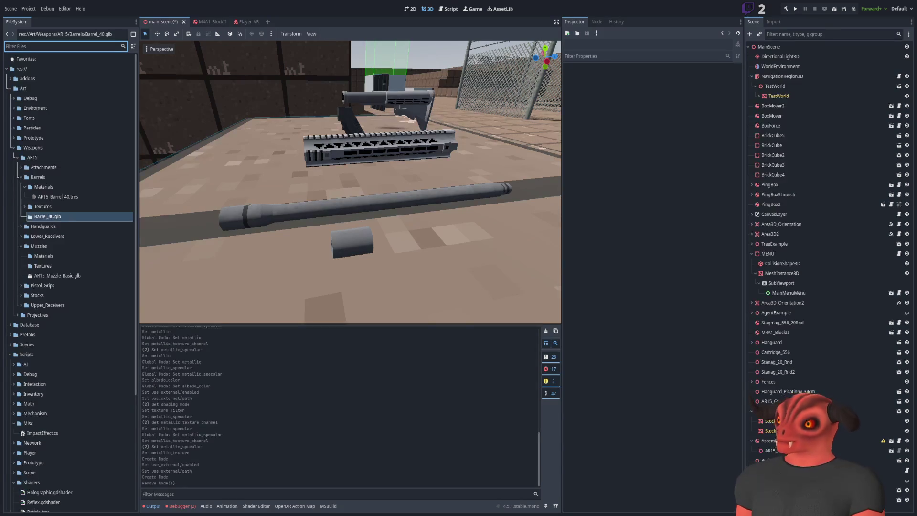
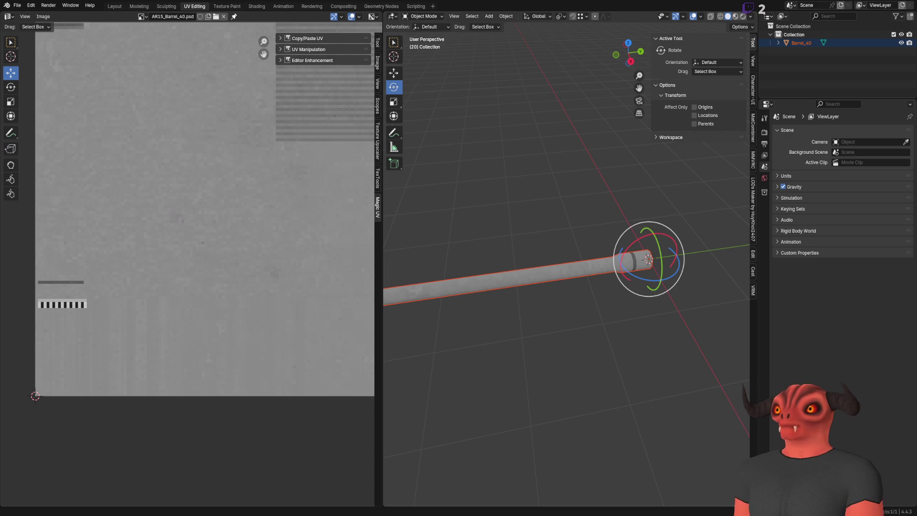
# Switch from Blender to the Godot editor showing the barrel scene.
pyautogui.hotkey('alt', 'Tab')
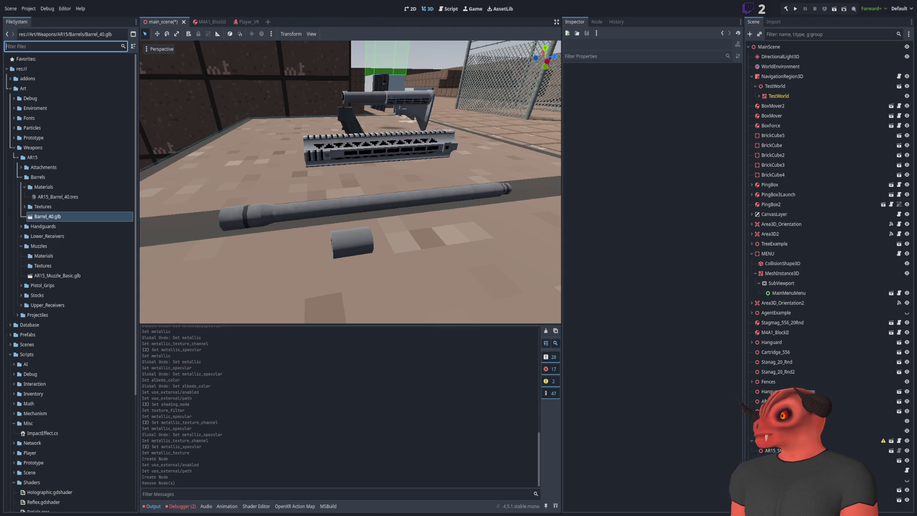
# Switch from Godot back to Blender with the Barrel_40 model and UV layout.
pyautogui.hotkey('alt', 'Tab')
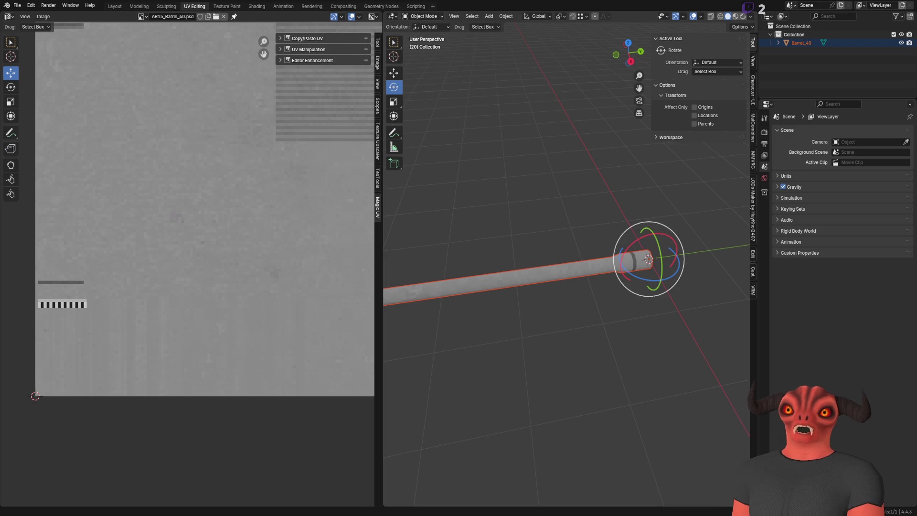
# Return from Blender to the Godot editor with the imported barrel scene.
pyautogui.hotkey('alt', 'Tab')
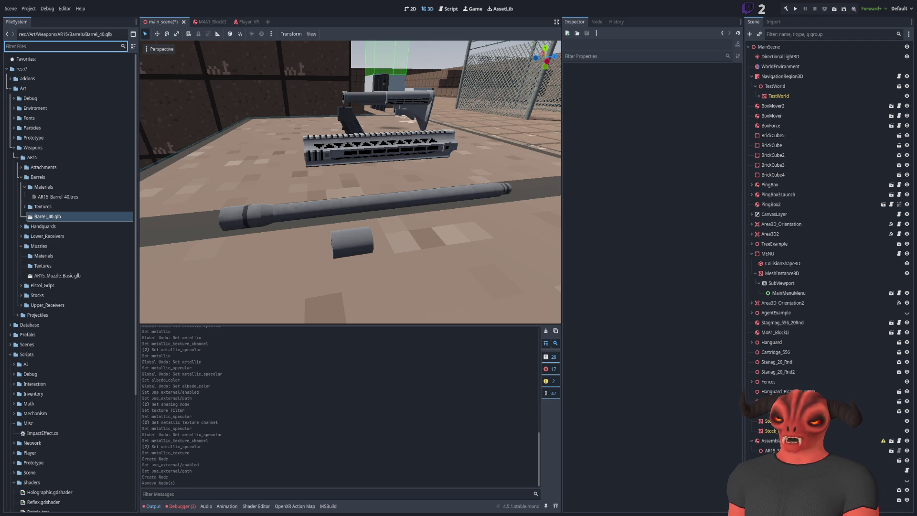
# Switch from Godot to Blender to check the Barrel_40 model.
pyautogui.hotkey('alt', 'Tab')
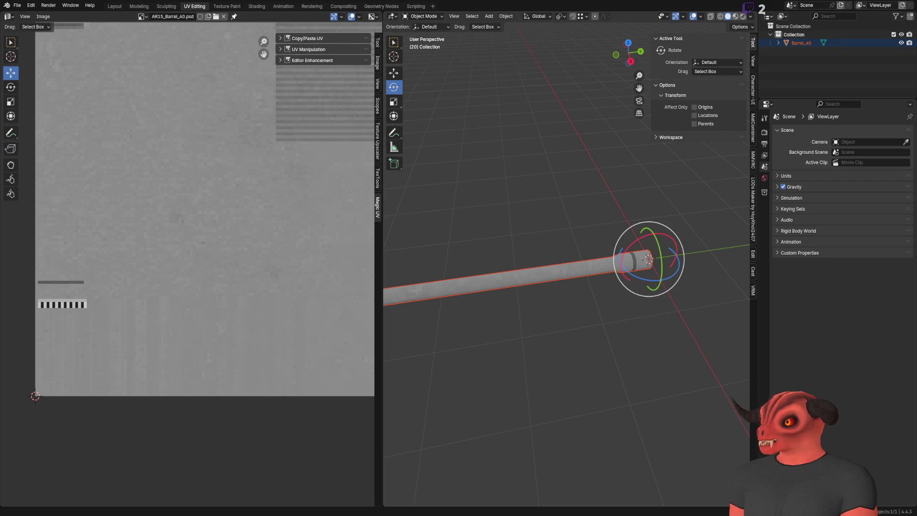
# Return to the Godot editor showing the weapon parts scene.
pyautogui.hotkey('alt', 'Tab')
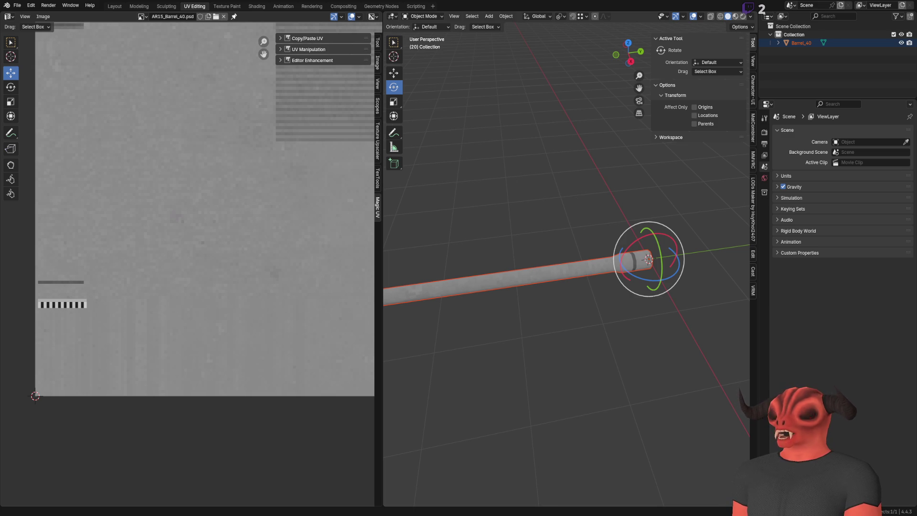
pyautogui.hotkey('alt', 'Tab')
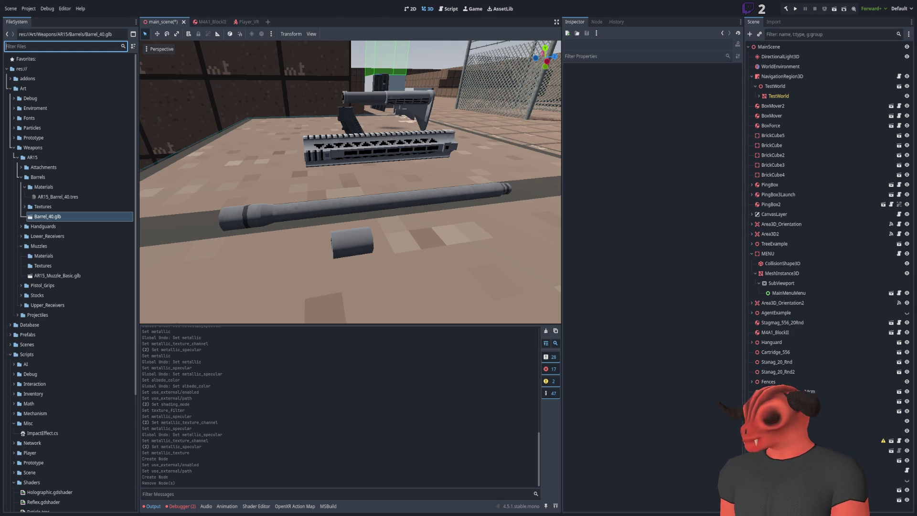
pyautogui.hotkey('alt', 'Tab')
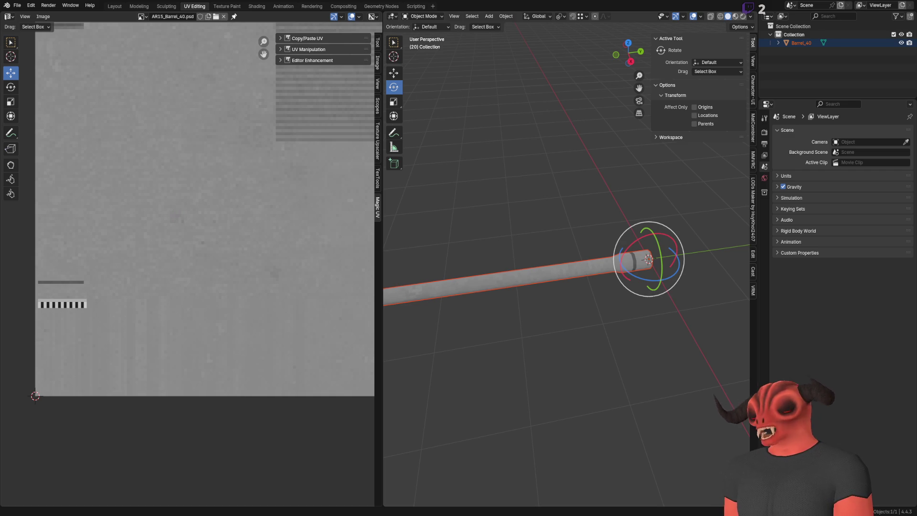
pyautogui.hotkey('alt', 'Tab')
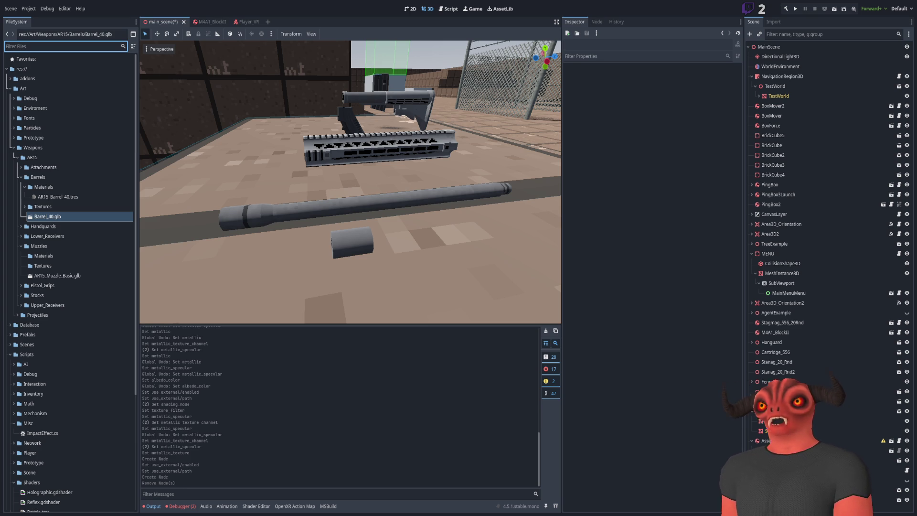
pyautogui.hotkey('alt', 'Tab')
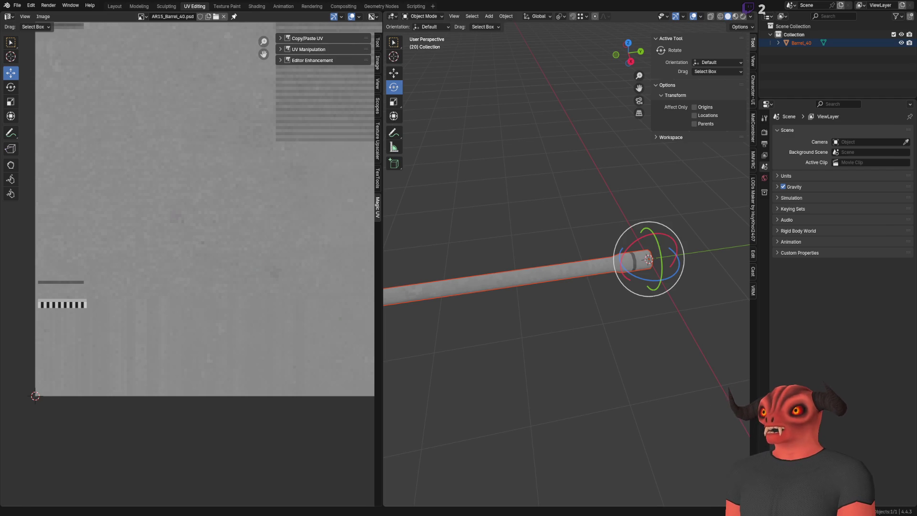
pyautogui.hotkey('alt', 'Tab')
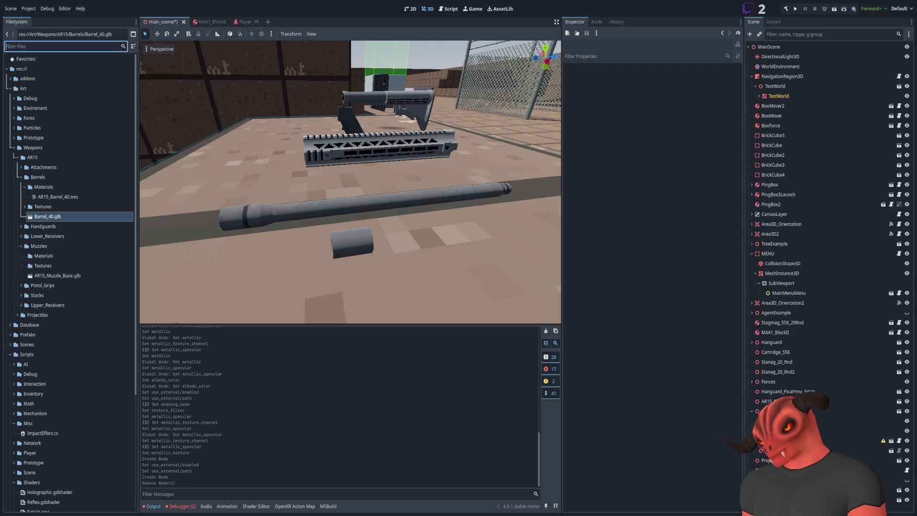
# Switch from Godot over to Blender showing the Barrel_40 model.
pyautogui.hotkey('alt', 'Tab')
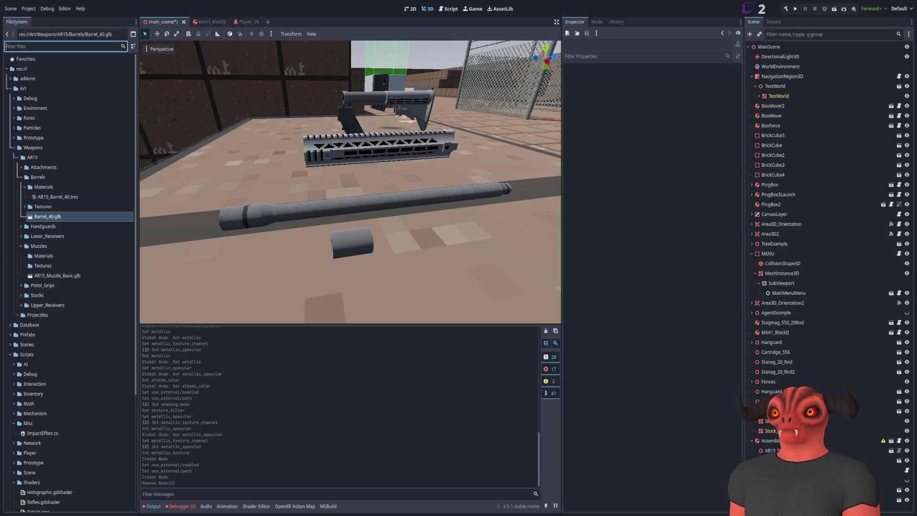
# After inspecting the barrel and handguard, switch to the Blender window.
pyautogui.hotkey('alt', 'Tab')
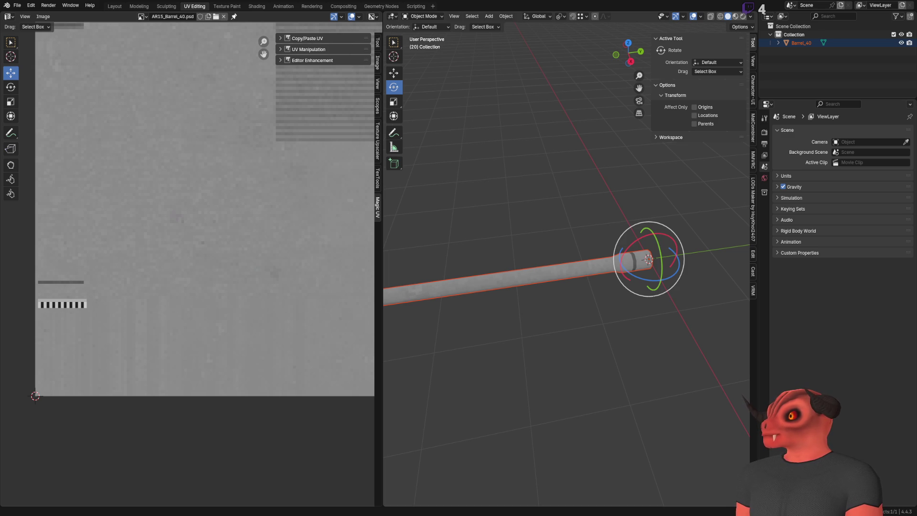
# Rename the barrel object with the FA_AR15_ prefix, pasting the handguard name as a template.
pyautogui.moveTo(625, 281); pyautogui.dragTo(578, 303)
pyautogui.hotkey('alt', 'a')
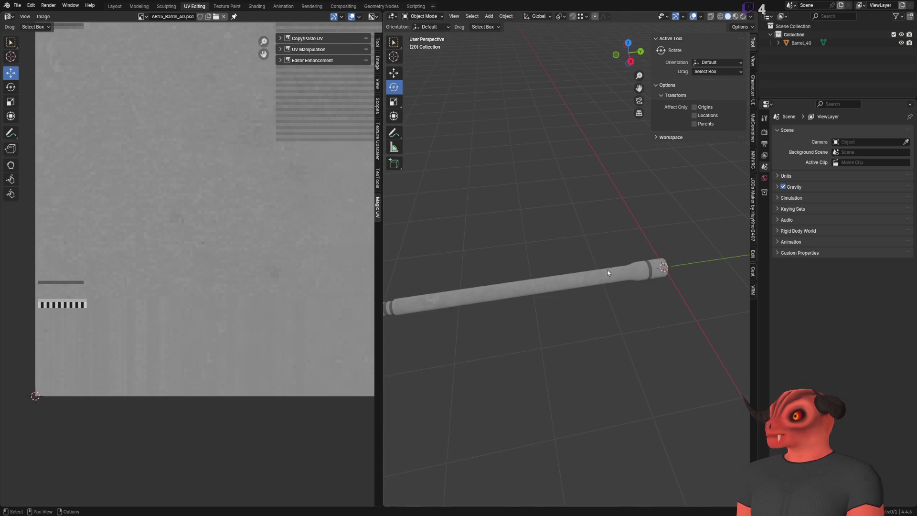
pyautogui.click(802, 42)
pyautogui.doubleClick(801, 42)
pyautogui.write('FA_AR15_Handguard_RIS_34')
pyautogui.moveTo(800, 43); pyautogui.dragTo(836, 43)
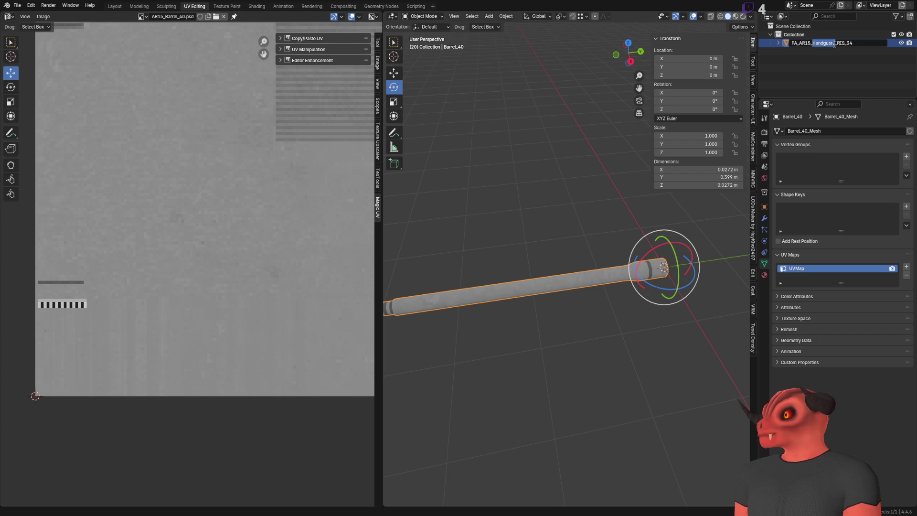
pyautogui.write('Barrel')
pyautogui.press('Delete')
pyautogui.press('Delete')
pyautogui.press('Delete')
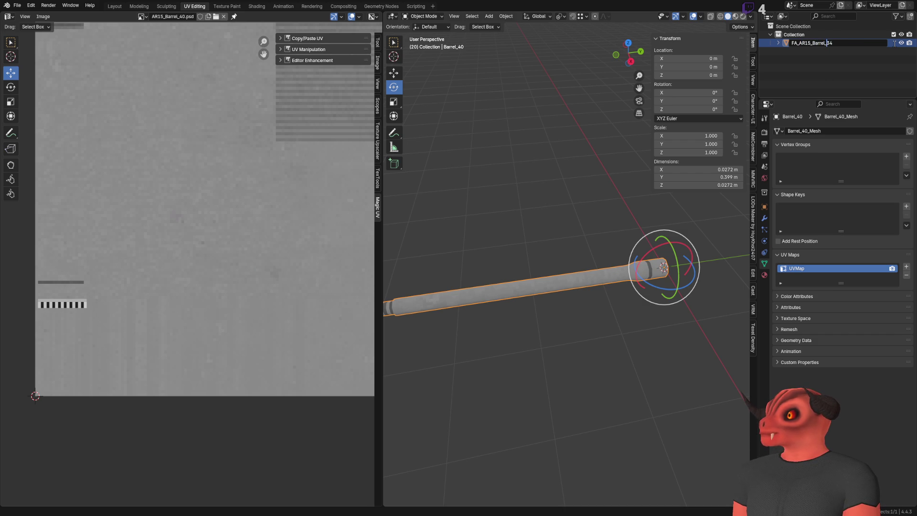
pyautogui.write('40')
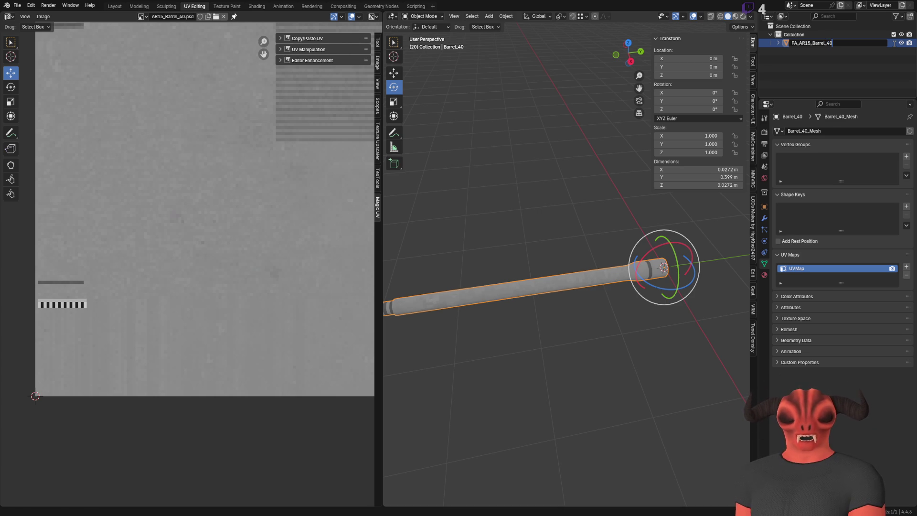
pyautogui.press('Return')
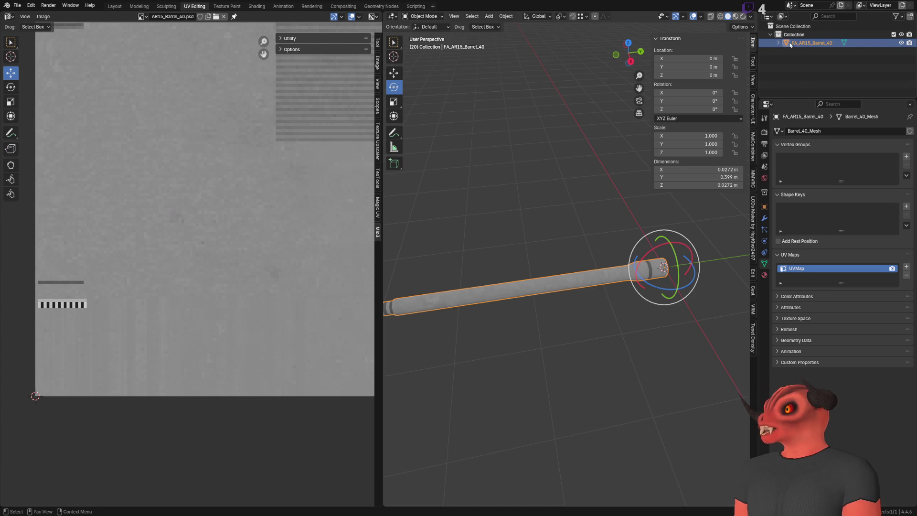
pyautogui.scroll(-2, 595, 207)
pyautogui.scroll(4, 533, 247)
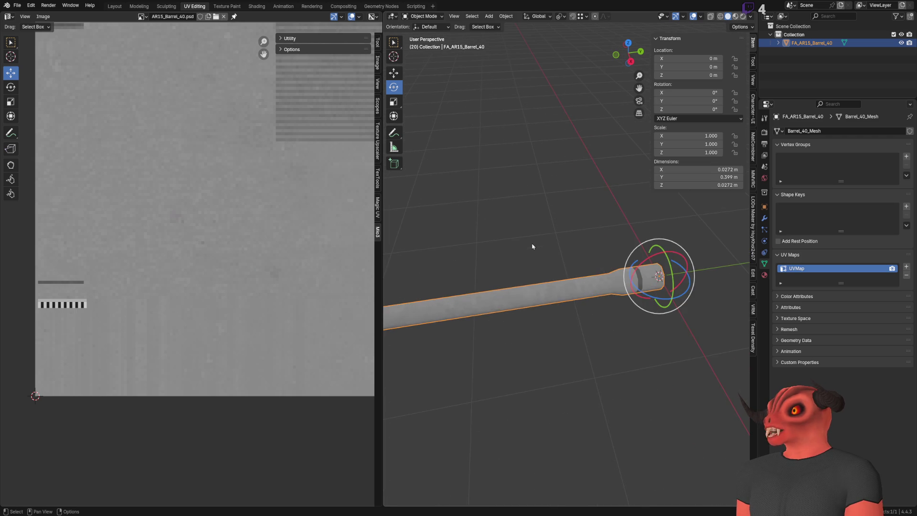
# Rename the barrel's mesh data to FA_AR15_Barrel_40_Mesh in the Outliner.
pyautogui.keyDown('shift'); pyautogui.moveTo(533, 244); pyautogui.dragTo(490, 254, button='middle'); pyautogui.keyUp('shift')
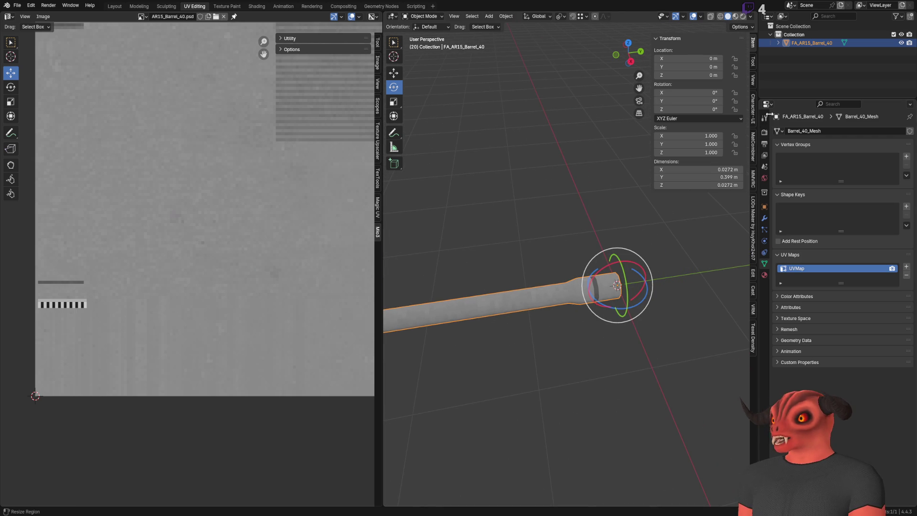
pyautogui.click(779, 43)
pyautogui.doubleClick(812, 44)
pyautogui.click(821, 52)
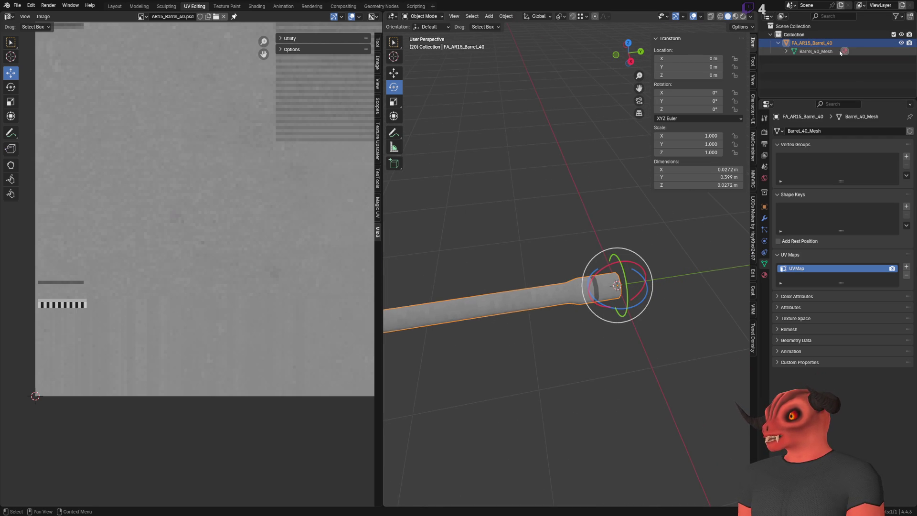
pyautogui.doubleClick(817, 51)
pyautogui.press('Home')
pyautogui.write('FA_AR15_')
pyautogui.press('Return')
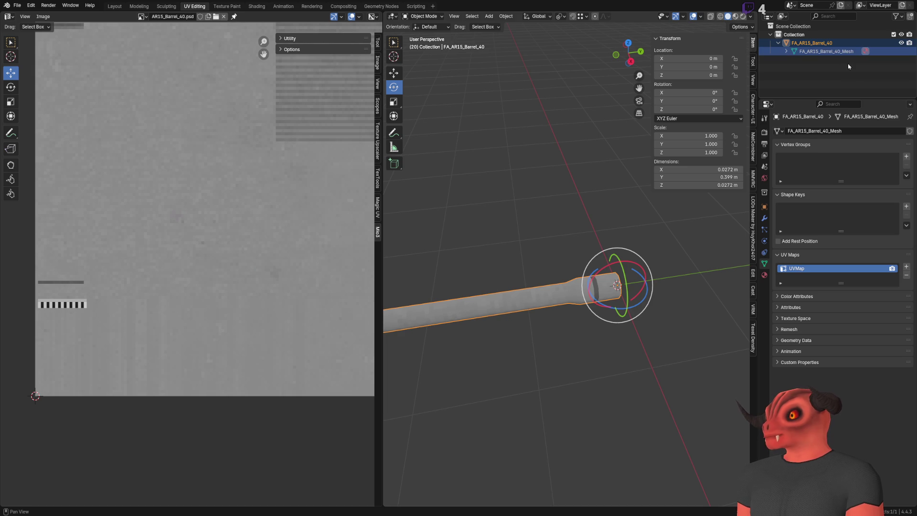
# In Edit Mode, slightly rotate the inner bore face loop, then return to Object Mode.
pyautogui.moveTo(475, 188)
pyautogui.mouseDown(button='middle')
pyautogui.moveTo(509, 158)
pyautogui.moveTo(557, 185)
pyautogui.mouseUp(button='middle')
pyautogui.scroll(5, 524, 172)
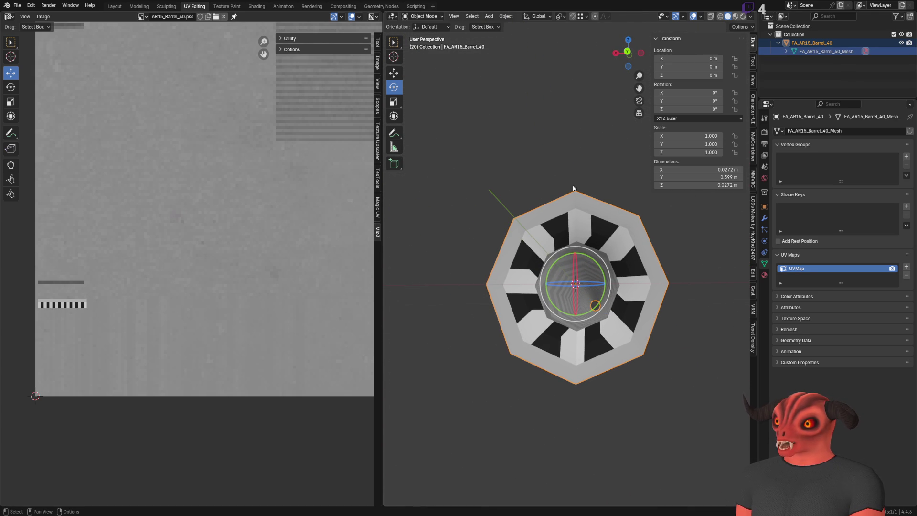
pyautogui.moveTo(610, 223)
pyautogui.mouseDown(button='middle')
pyautogui.moveTo(571, 203)
pyautogui.moveTo(565, 247)
pyautogui.mouseUp(button='middle')
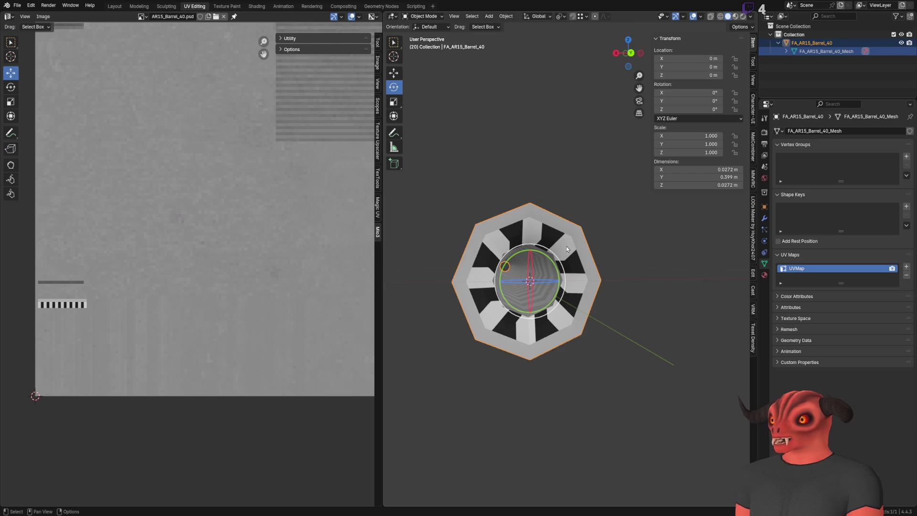
pyautogui.press('Tab')
pyautogui.scroll(4, 442, 259)
pyautogui.keyDown('alt'); pyautogui.click(443, 260); pyautogui.keyUp('alt')
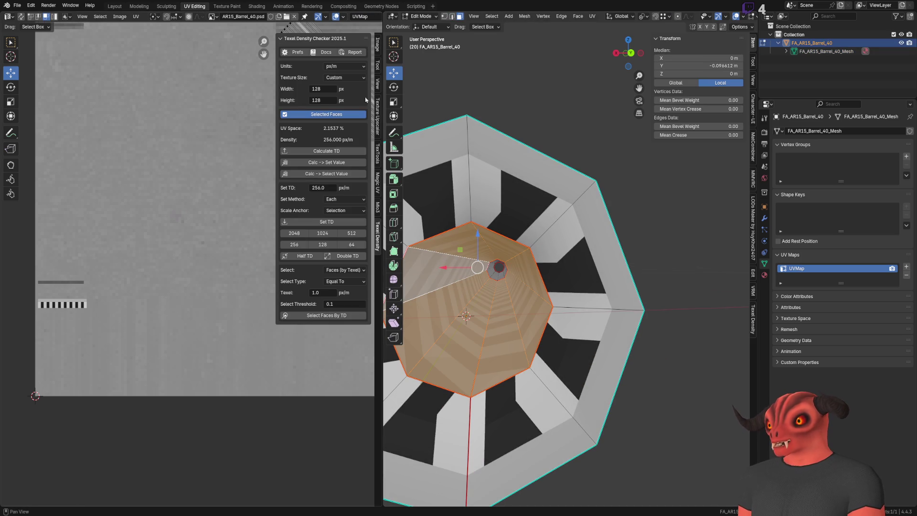
pyautogui.hotkey('shift', 'space')
pyautogui.press('r')
pyautogui.moveTo(492, 266)
pyautogui.mouseDown(button='middle')
pyautogui.moveTo(537, 212)
pyautogui.moveTo(511, 247)
pyautogui.mouseUp(button='middle')
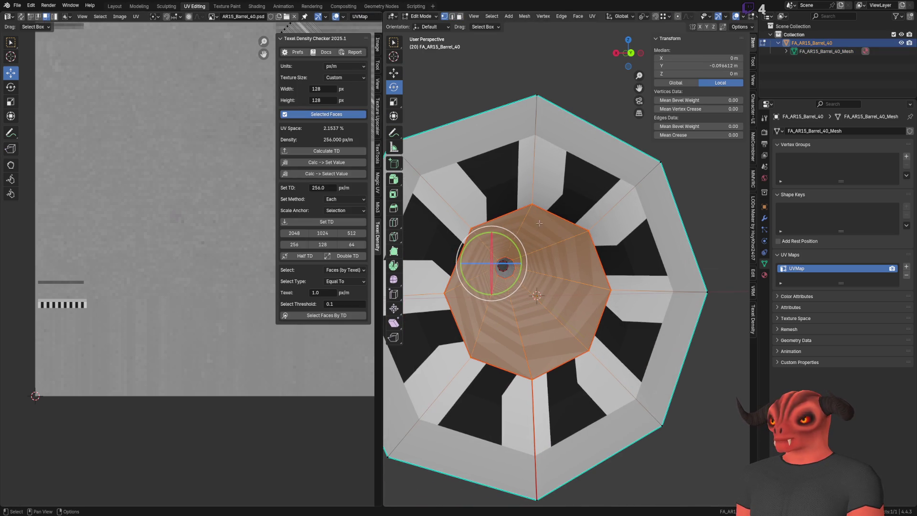
pyautogui.moveTo(511, 248)
pyautogui.mouseDown()
pyautogui.moveTo(521, 242)
pyautogui.moveTo(490, 234)
pyautogui.mouseUp()
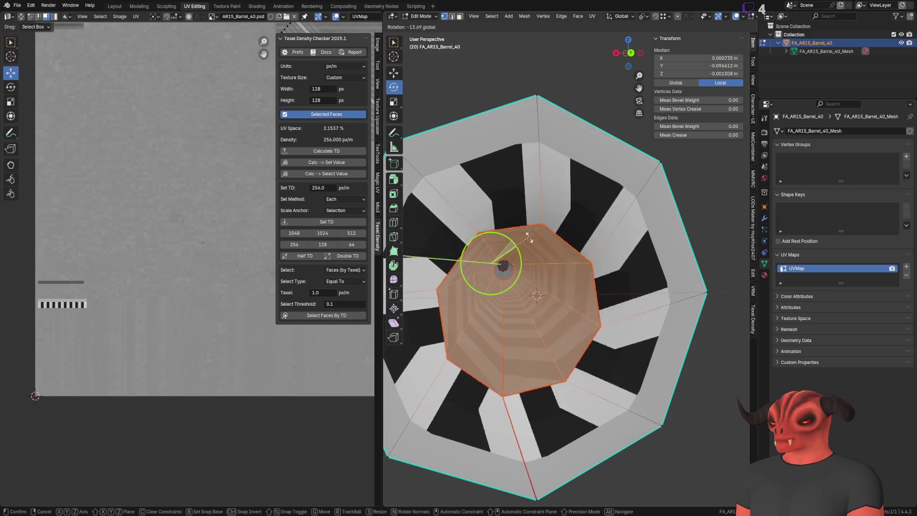
pyautogui.moveTo(490, 234); pyautogui.dragTo(492, 265)
pyautogui.press('Tab')
pyautogui.scroll(-5, 565, 129)
pyautogui.moveTo(566, 129)
pyautogui.mouseDown(button='middle')
pyautogui.moveTo(547, 179)
pyautogui.moveTo(553, 150)
pyautogui.mouseUp(button='middle')
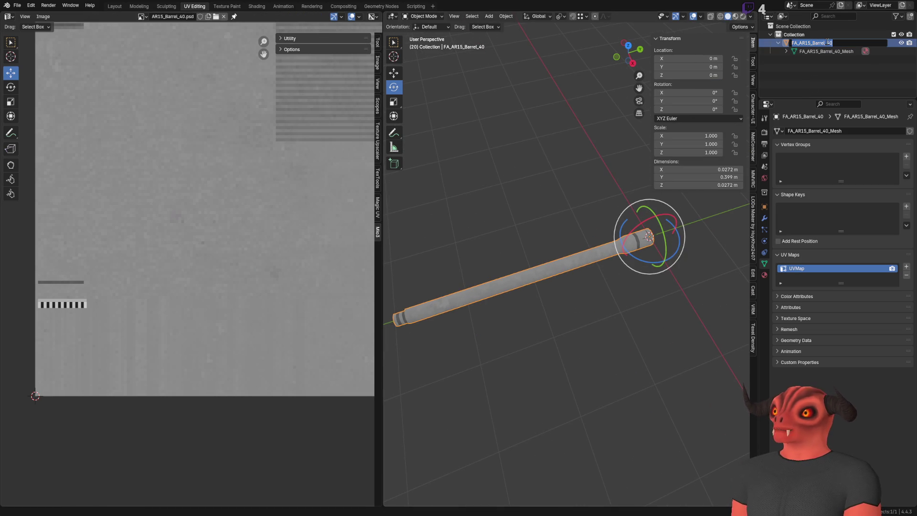
# Save the barrel blend file and show the barrel's AR15_Barrel_40 material settings.
pyautogui.click(17, 6)
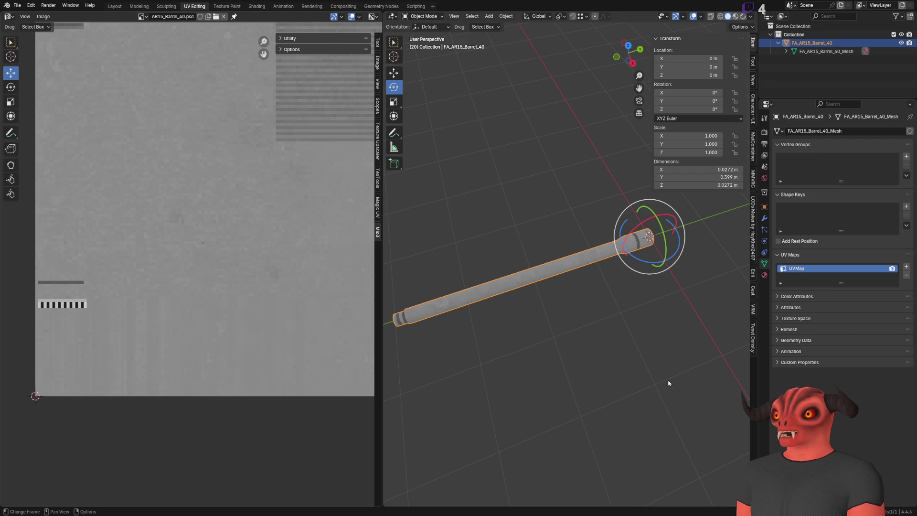
pyautogui.hotkey('ctrl', 's')
pyautogui.keyDown('shift'); pyautogui.moveTo(579, 180); pyautogui.dragTo(502, 188, button='middle'); pyautogui.keyUp('shift')
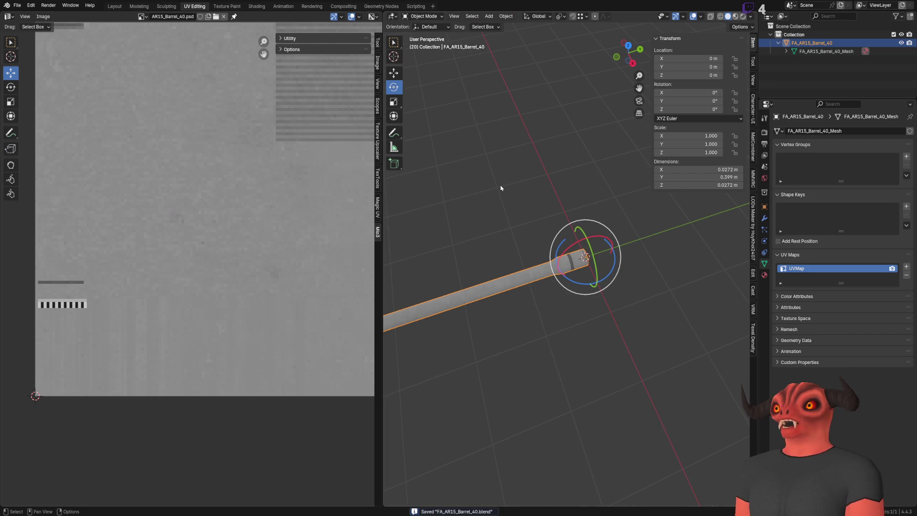
pyautogui.click(16, 7)
pyautogui.click(718, 367)
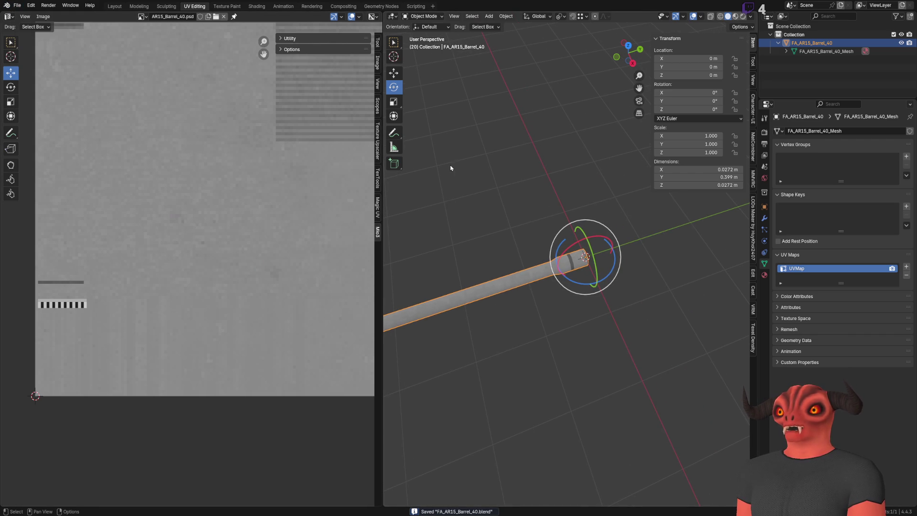
pyautogui.click(764, 274)
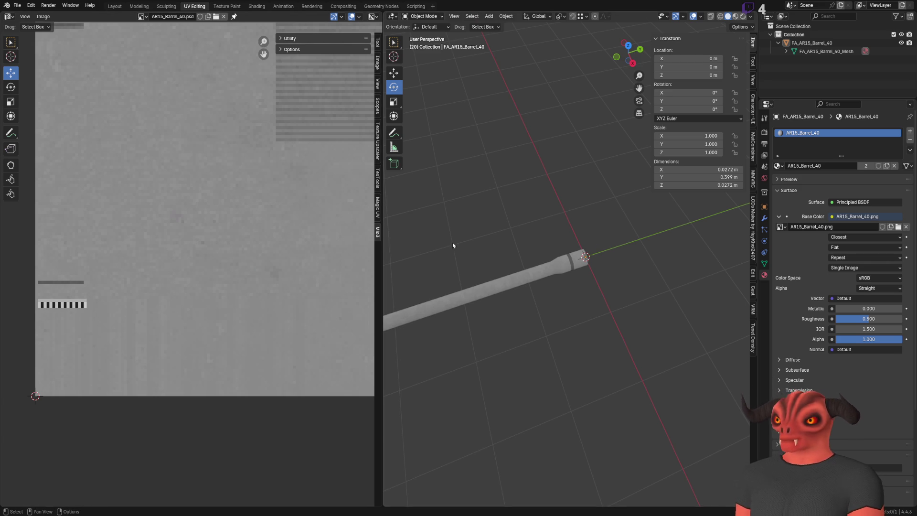
# Rename the barrel material to FA_AR15_Barrel_40.
pyautogui.click(812, 43)
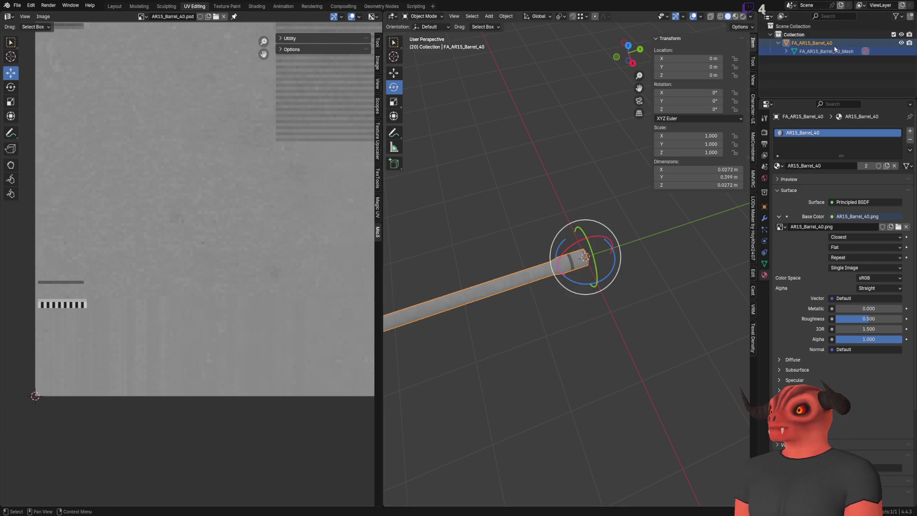
pyautogui.doubleClick(826, 166)
pyautogui.write('FA_AR15_Barrel_40')
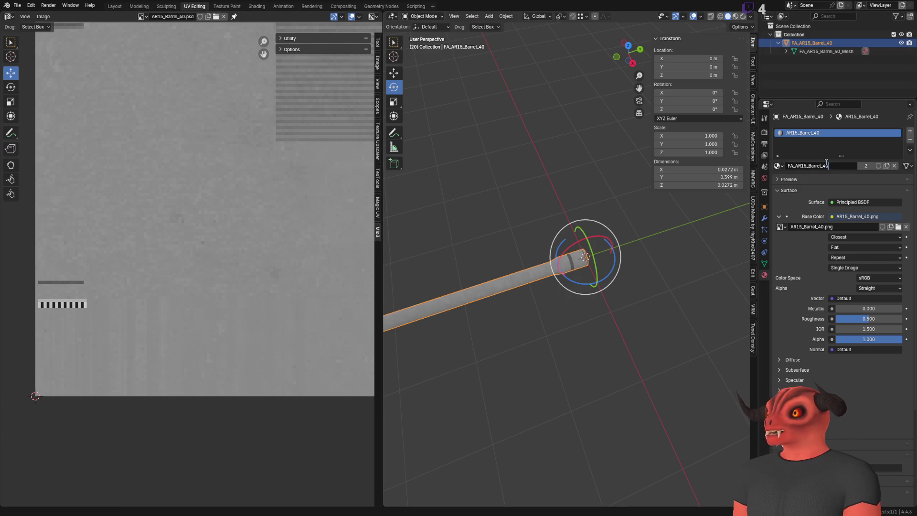
pyautogui.press('Return')
# Bring up the File menu for the file's cleanup options.
pyautogui.moveTo(727, 205); pyautogui.dragTo(550, 238, button='middle')
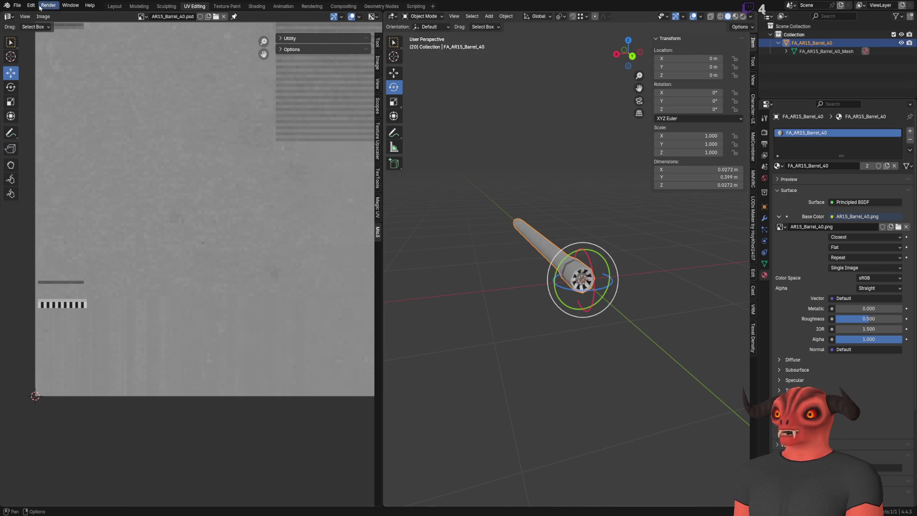
pyautogui.click(16, 7)
pyautogui.press('Escape')
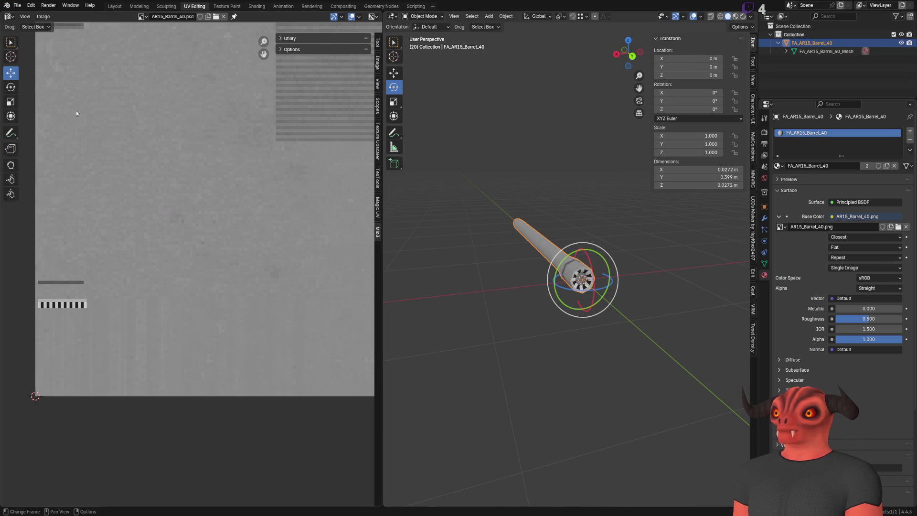
pyautogui.click(17, 6)
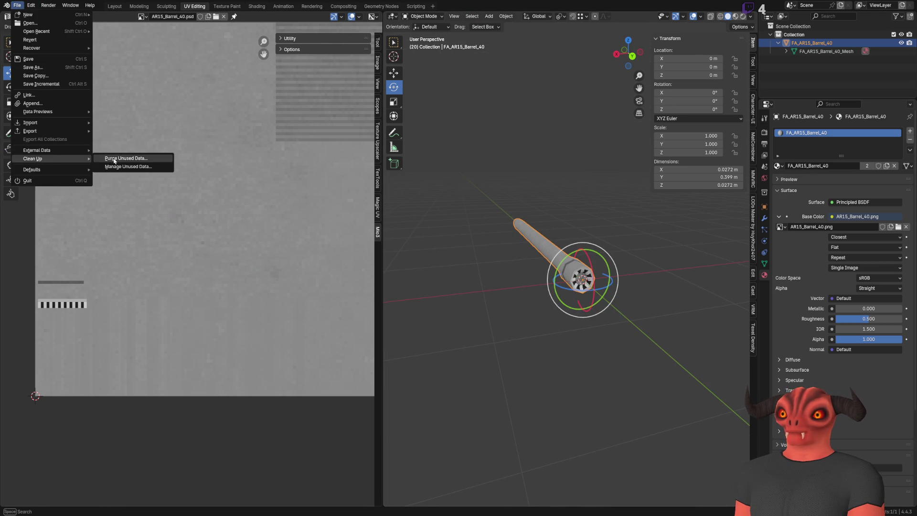
# Purge 14 unused data-blocks and load AR15_Barrel_40.png in the image editor.
pyautogui.click(133, 160)
pyautogui.click(94, 211)
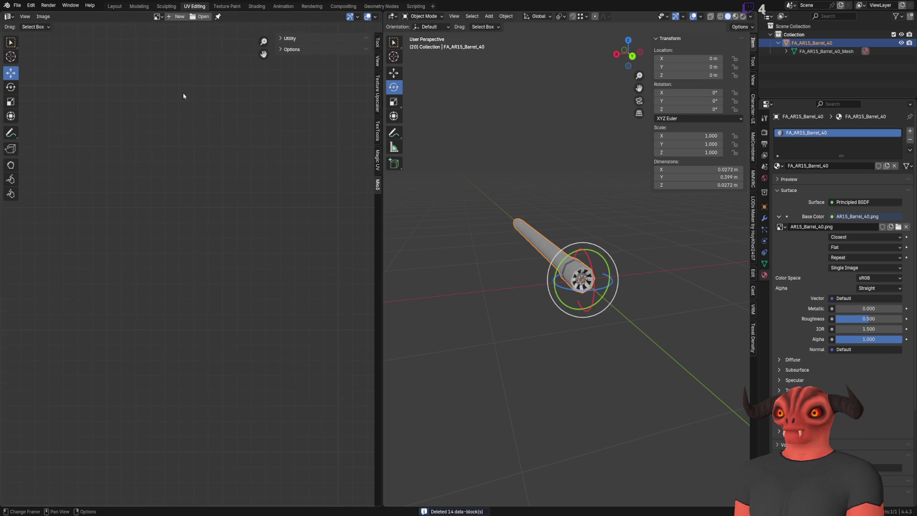
pyautogui.click(158, 16)
pyautogui.click(185, 29)
pyautogui.scroll(-5, 229, 215)
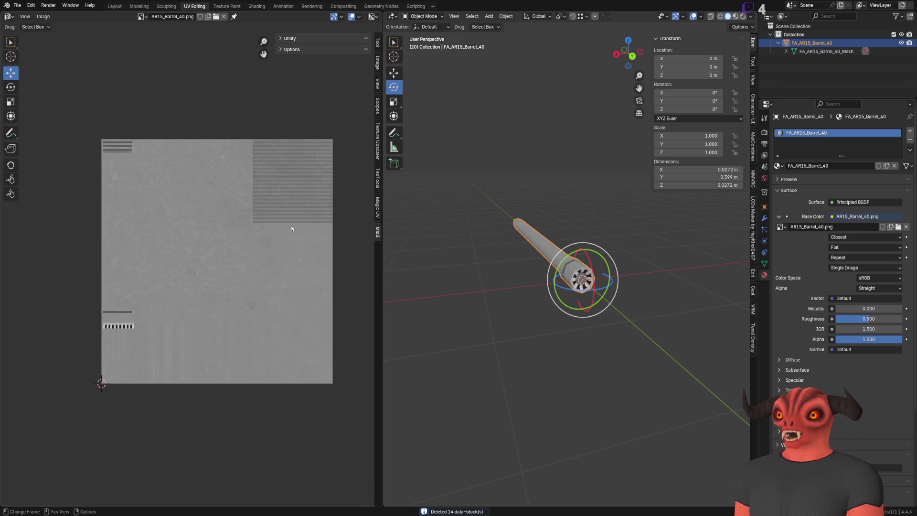
# Frame the whole barrel mesh in the viewport, then return to object mode.
pyautogui.press('Tab')
pyautogui.press('a')
pyautogui.press('KP_Decimal')
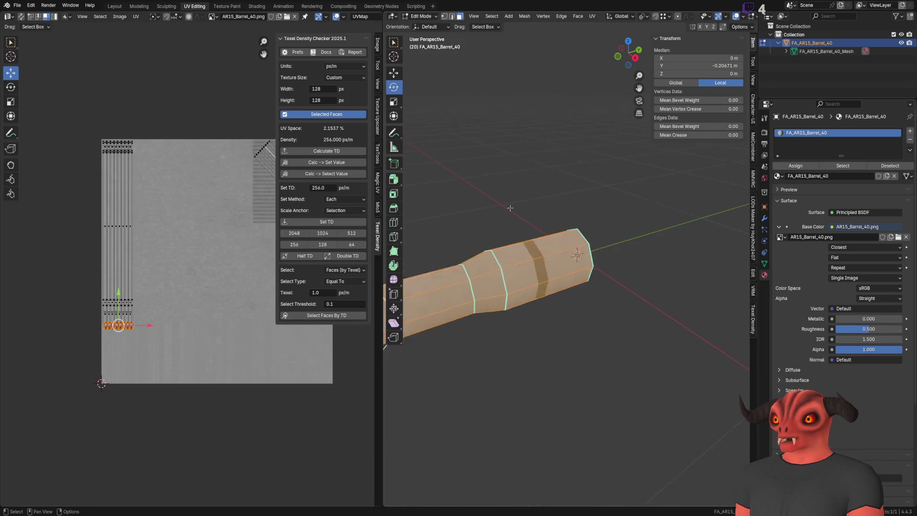
pyautogui.press('Tab')
pyautogui.click(16, 6)
pyautogui.moveTo(30, 131)
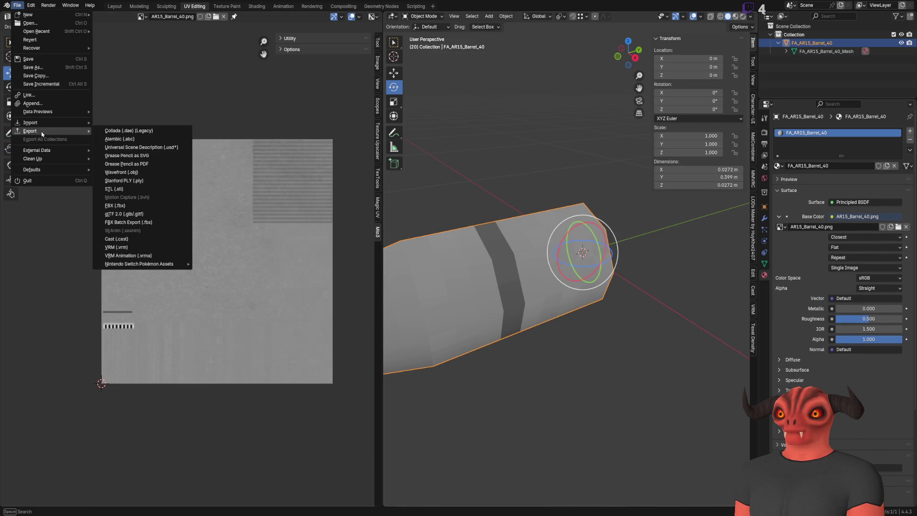
# Save FA_AR15_Barrel_40.blend without exporting and switch over to the Godot editor.
pyautogui.press('Escape')
pyautogui.hotkey('ctrl', 's')
pyautogui.click(17, 5)
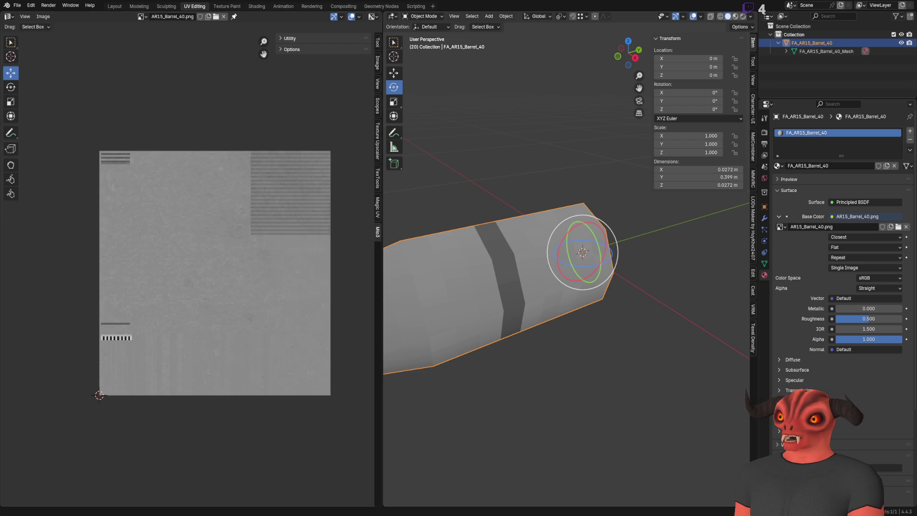
pyautogui.hotkey('alt', 'Tab')
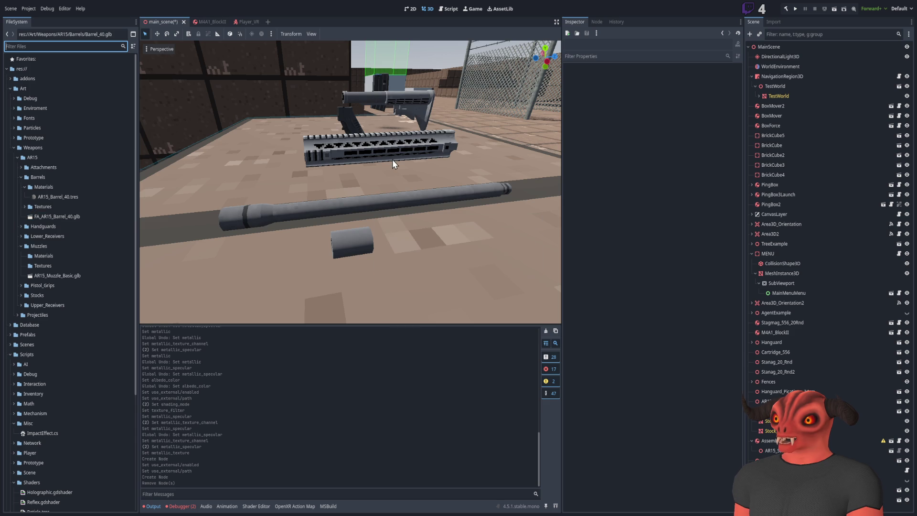
# Delete the old barrel node from the Godot scene.
pyautogui.moveTo(392, 159); pyautogui.dragTo(406, 192, button='right')
pyautogui.click(421, 257)
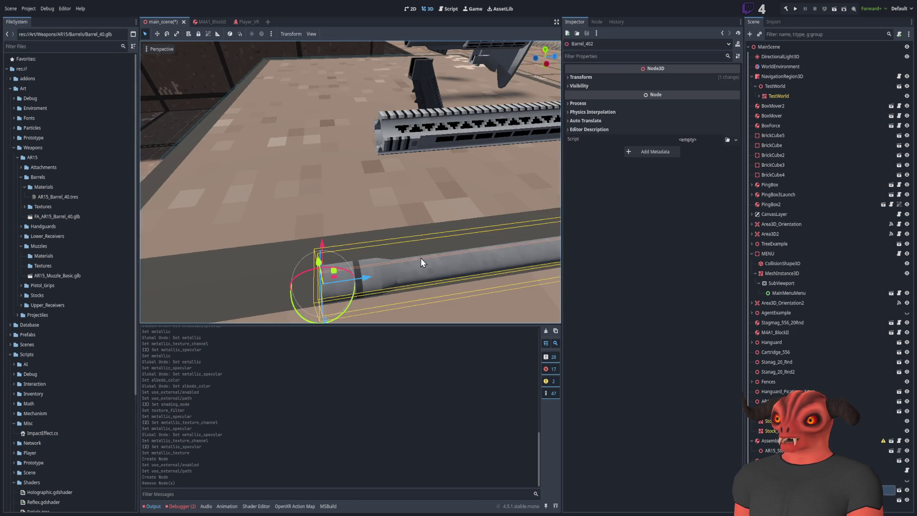
pyautogui.moveTo(421, 257); pyautogui.dragTo(402, 236, button='right')
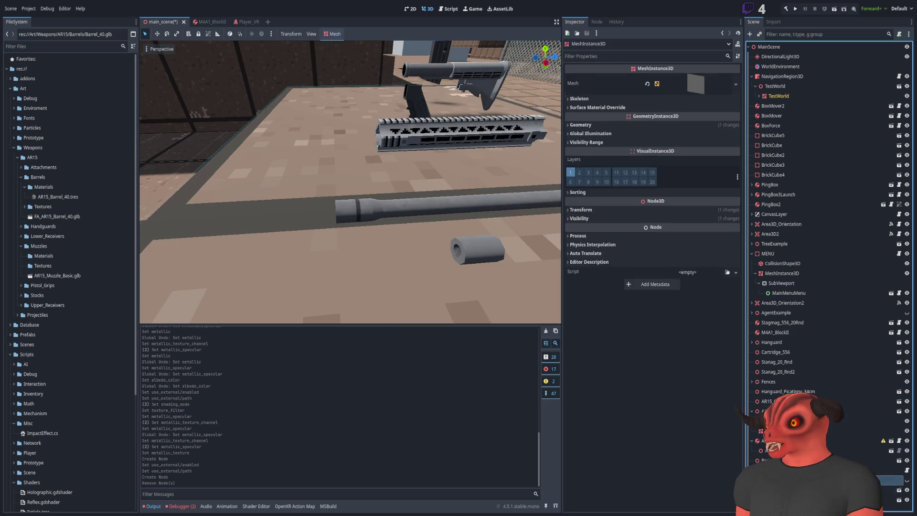
pyautogui.press('Delete')
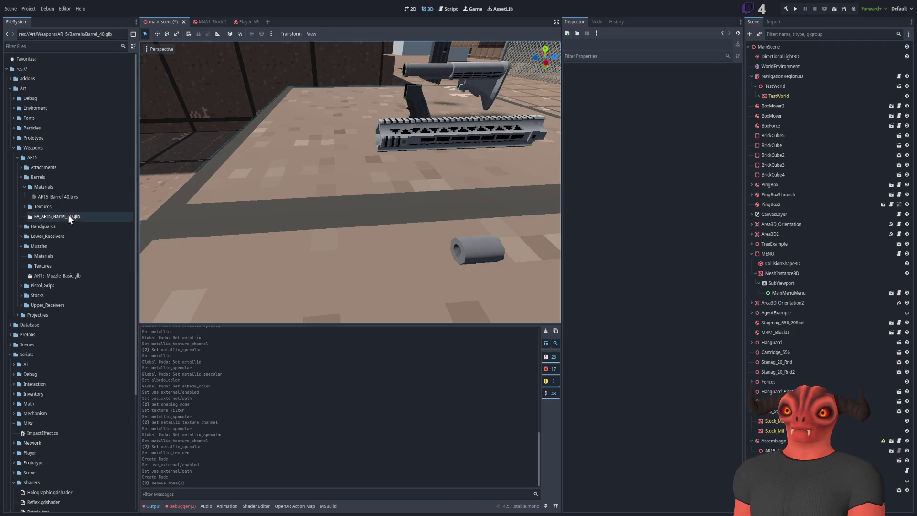
# Drag FA_AR15_Barrel_40.glb into the 3D scene and select the barrel material file.
pyautogui.moveTo(60, 215)
pyautogui.mouseDown()
pyautogui.moveTo(352, 174)
pyautogui.moveTo(327, 208)
pyautogui.mouseUp()
pyautogui.moveTo(328, 209); pyautogui.dragTo(330, 215, button='right')
pyautogui.click(97, 219)
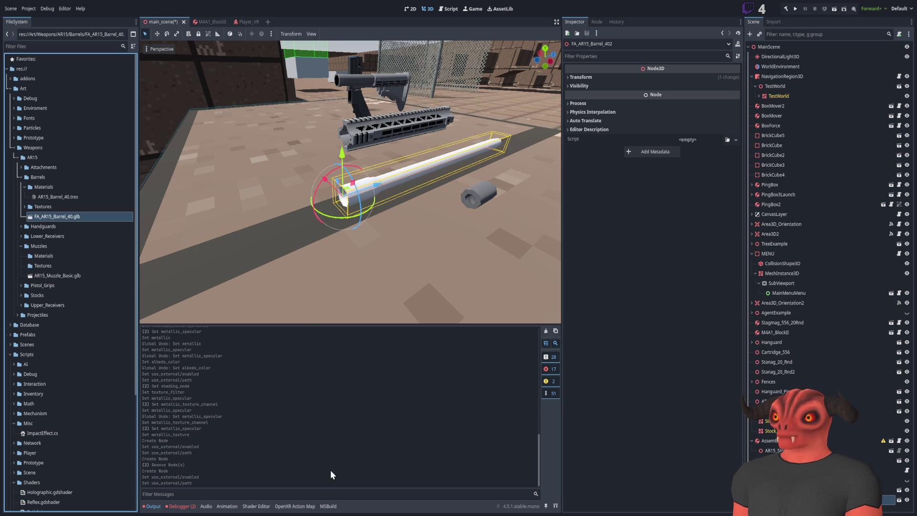
pyautogui.click(52, 199)
pyautogui.write('FA_')
# Confirm the FA_AR15_Barrel_40.tres name and fly around the barrel, handguard and muzzle.
pyautogui.press('Return')
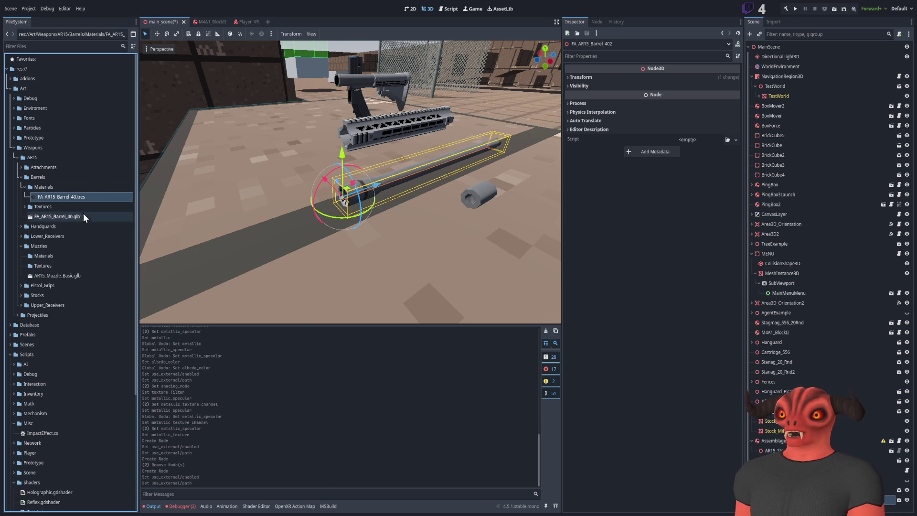
pyautogui.moveTo(284, 180); pyautogui.dragTo(333, 100, button='middle')
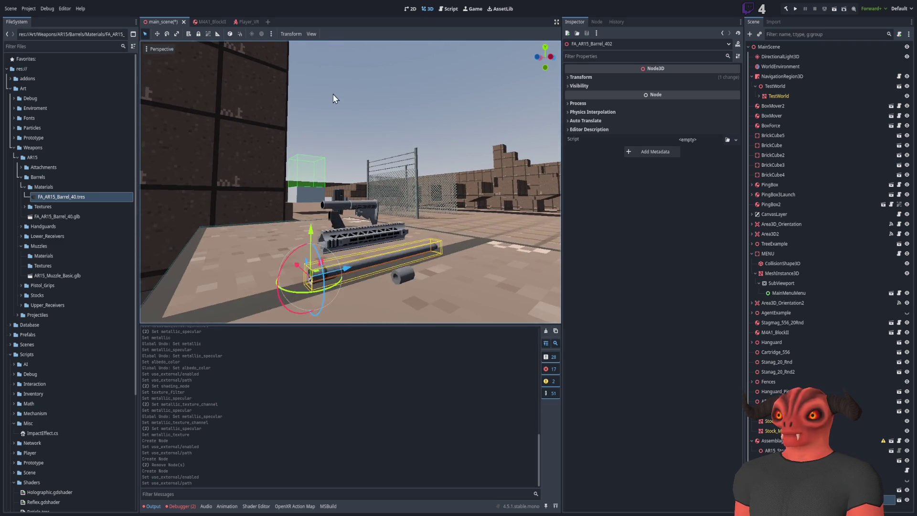
pyautogui.click(333, 100)
pyautogui.moveTo(333, 99); pyautogui.dragTo(337, 114, button='right')
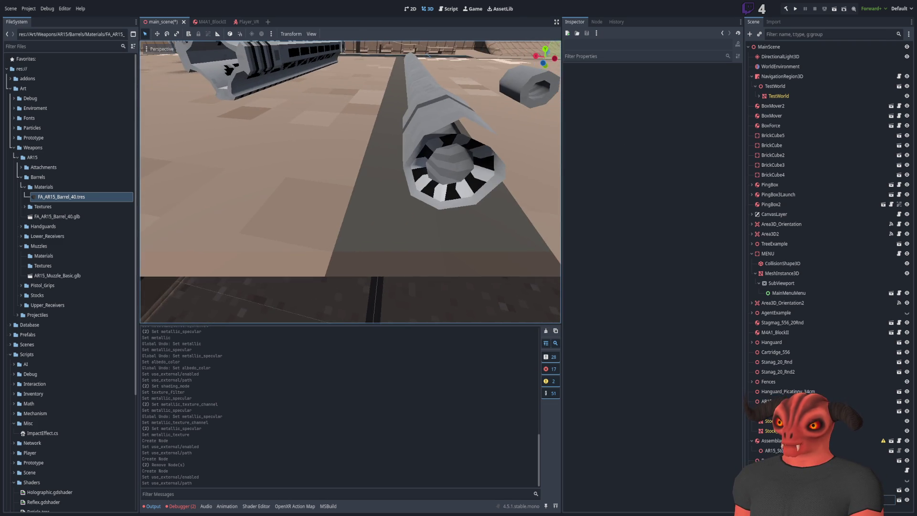
pyautogui.moveTo(322, 86); pyautogui.dragTo(322, 86, button='right')
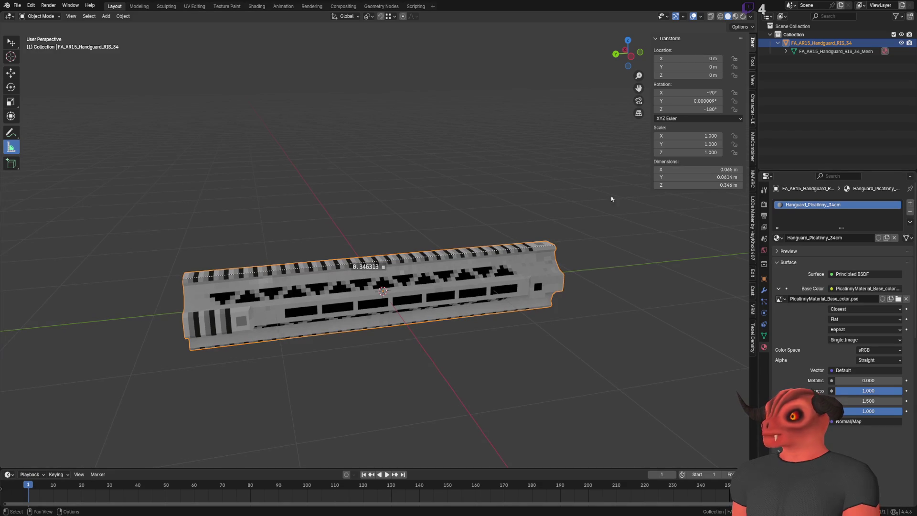
# Select the handguard object, leaving its object name unchanged.
pyautogui.moveTo(430, 215); pyautogui.dragTo(404, 193, button='middle')
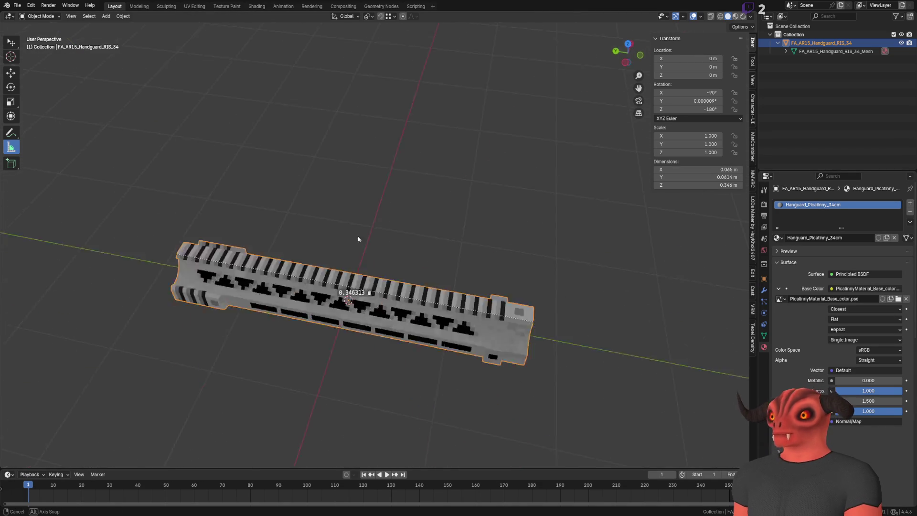
pyautogui.click(405, 193)
pyautogui.click(832, 43)
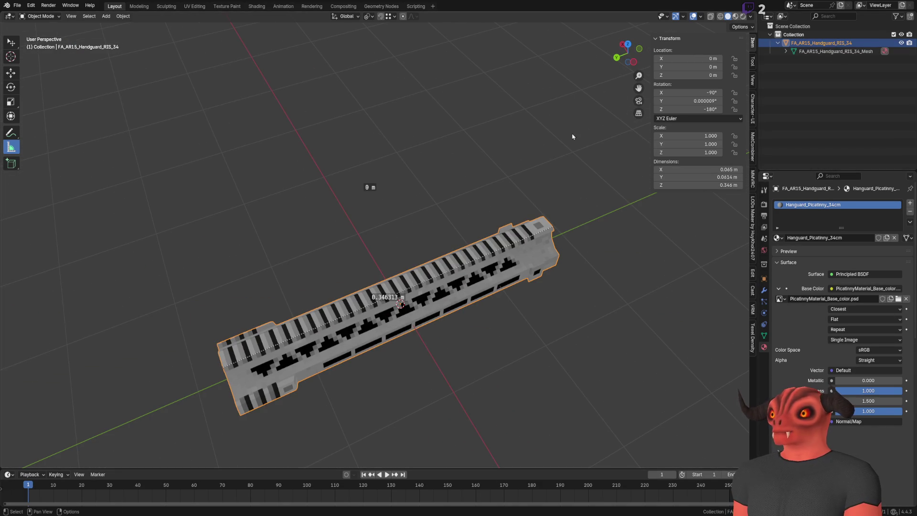
pyautogui.doubleClick(832, 44)
pyautogui.hotkey('ctrl', 'c')
pyautogui.press('Return')
# Rename the handguard material to FA_AR15_Handguard_RIS_34 and start a glTF 2.0 export.
pyautogui.doubleClick(835, 237)
pyautogui.hotkey('ctrl', 'v')
pyautogui.press('Return')
pyautogui.click(609, 255)
pyautogui.click(451, 270)
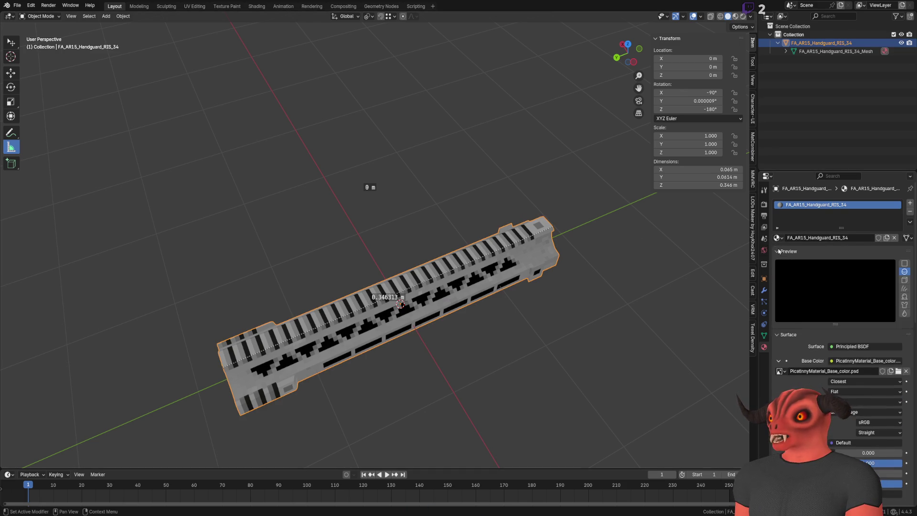
pyautogui.click(22, 6)
pyautogui.moveTo(31, 131)
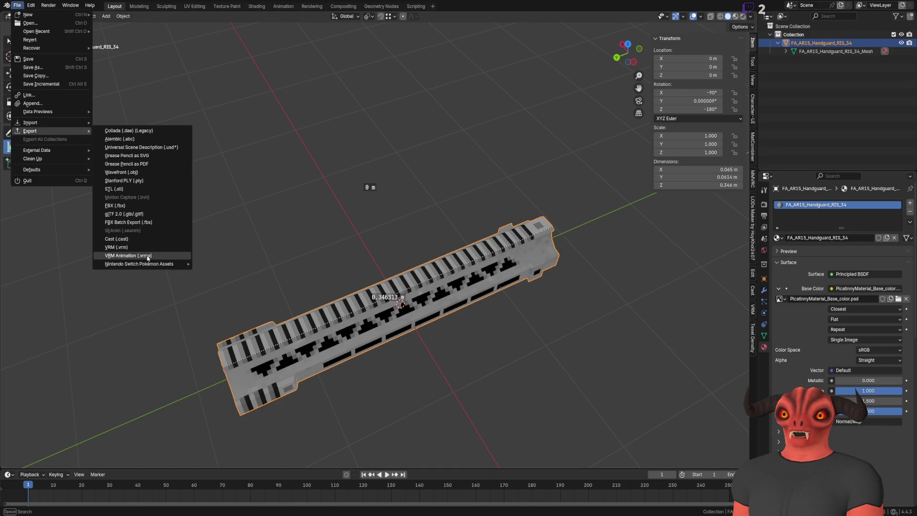
pyautogui.click(145, 218)
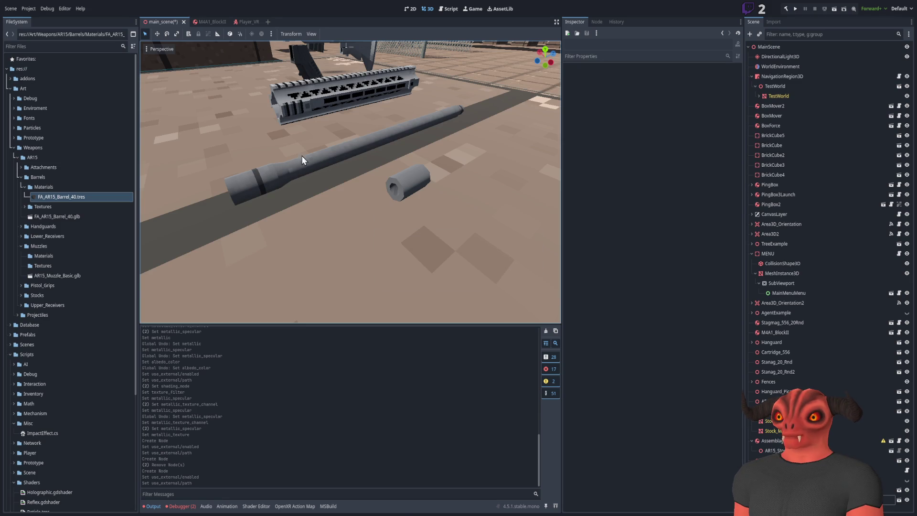
# Move the handguard texture image into the Handguards Textures folder.
pyautogui.moveTo(302, 156); pyautogui.dragTo(301, 156, button='right')
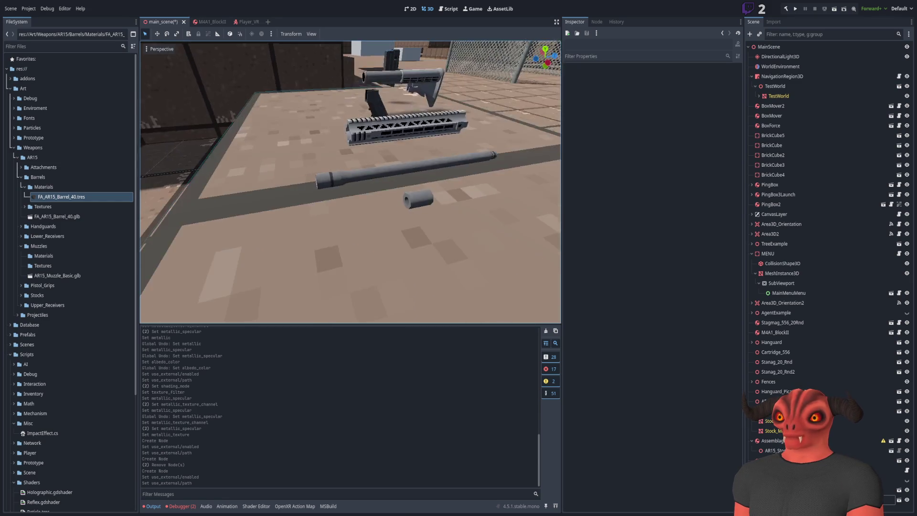
pyautogui.click(21, 226)
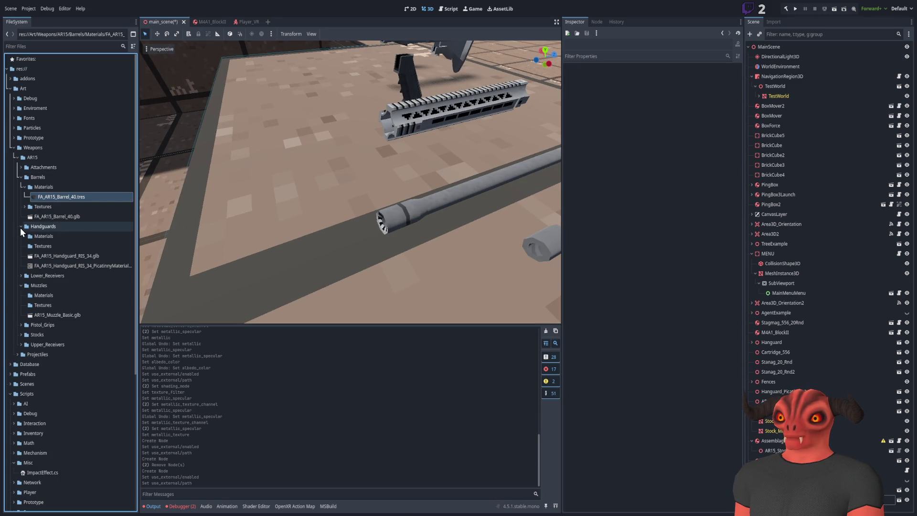
pyautogui.click(47, 262)
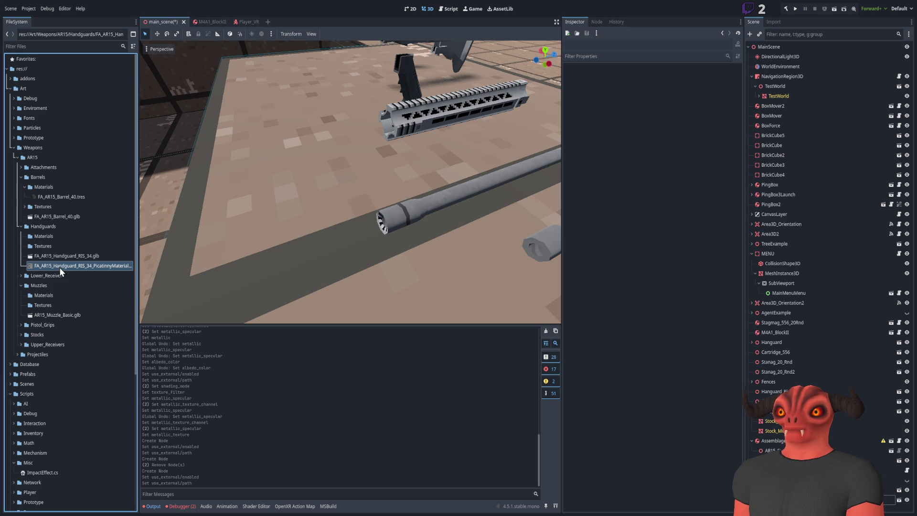
pyautogui.moveTo(59, 268); pyautogui.dragTo(57, 245)
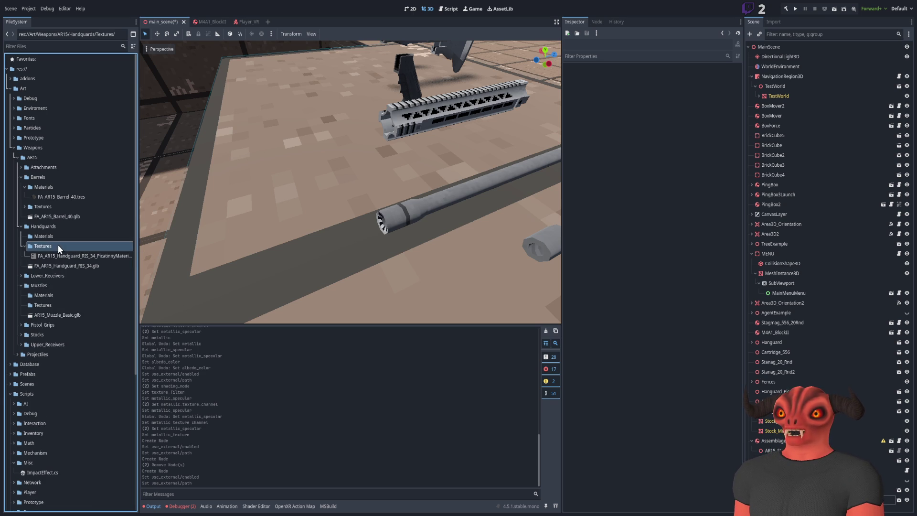
# Rename the moved texture to FA_AR15_Handguard_RIS_34.png.
pyautogui.click(80, 256)
pyautogui.hotkey('ctrl', 'v')
pyautogui.press('Return')
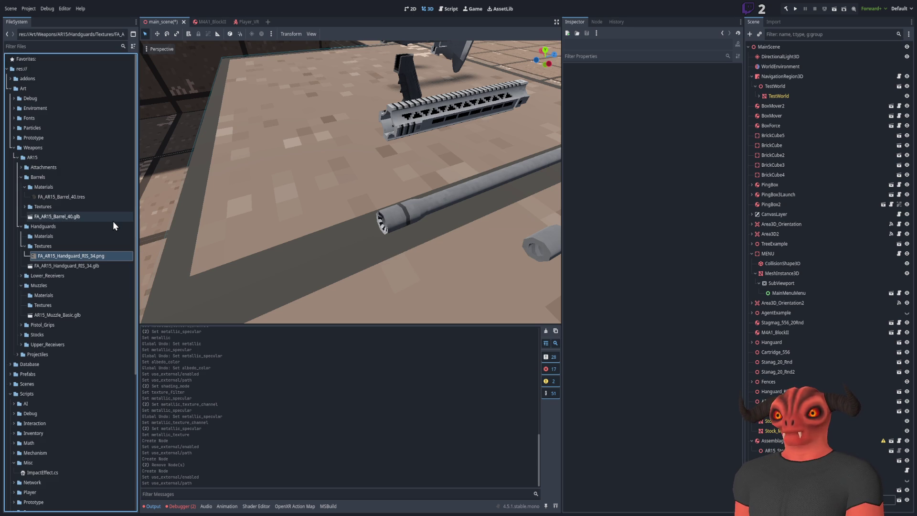